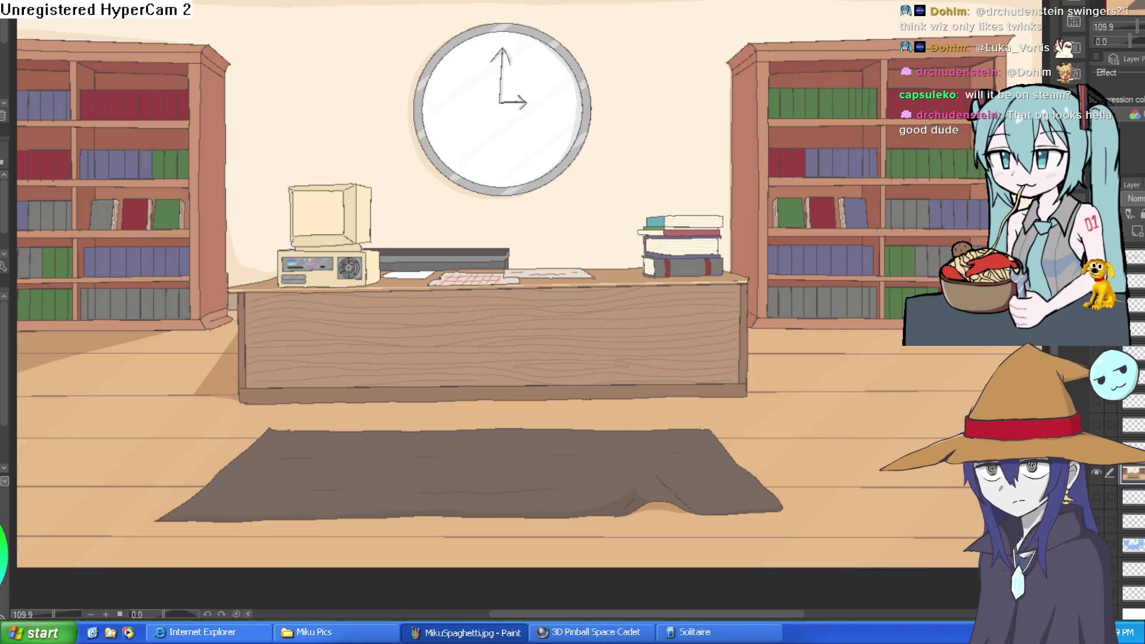
- Toggle the room painting and blue room sketch layers on and off to compare them
scroll(1129, 293, up, 5)
scroll(1130, 429, down, 5)
click(1092, 493)
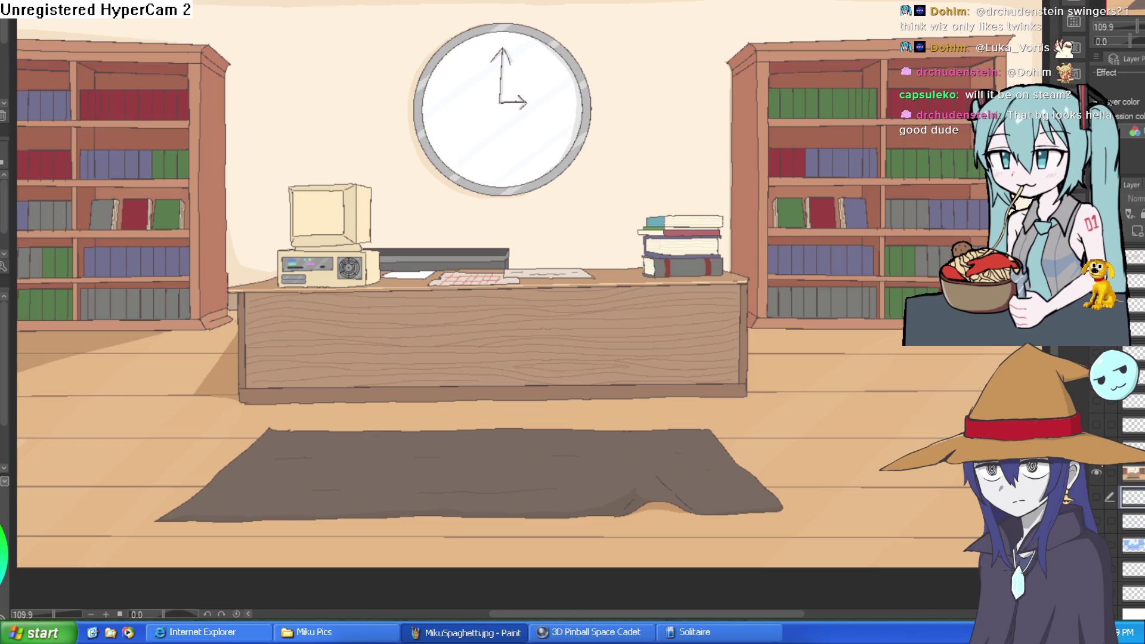
click(1097, 471)
click(1096, 470)
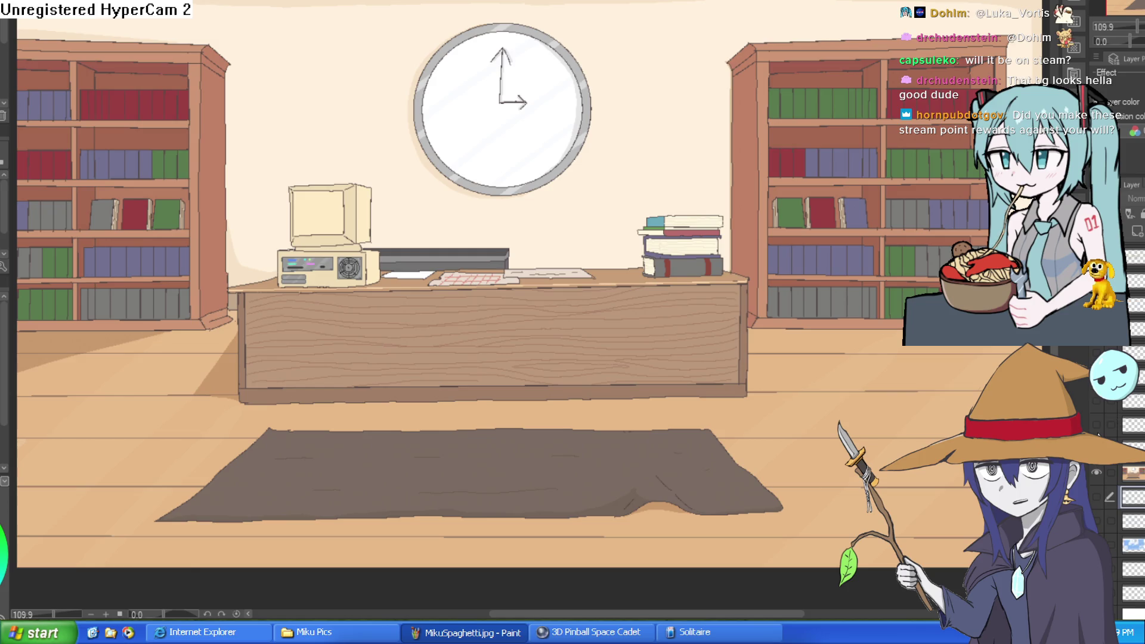
scroll(1099, 420, up, 3)
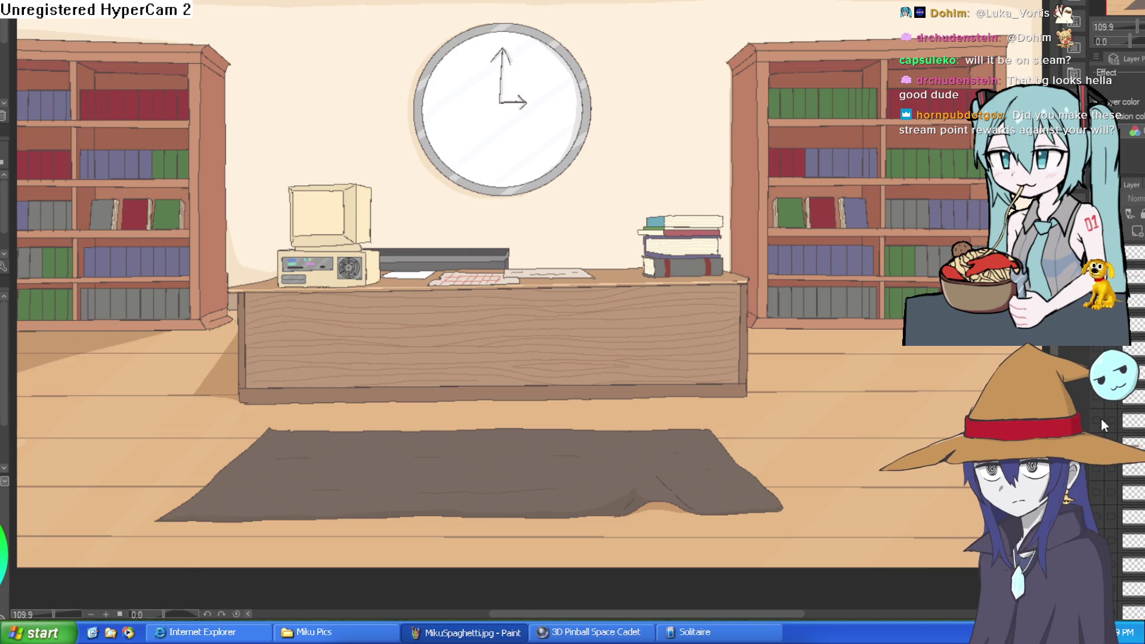
scroll(1101, 418, down, 3)
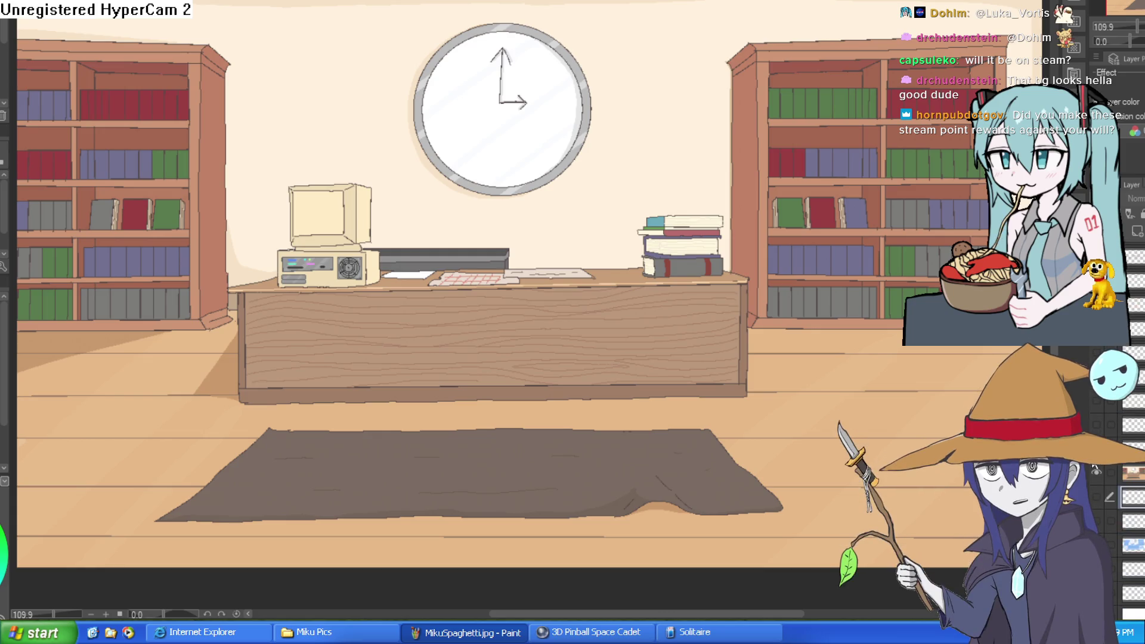
click(1095, 466)
click(1095, 466)
click(1096, 471)
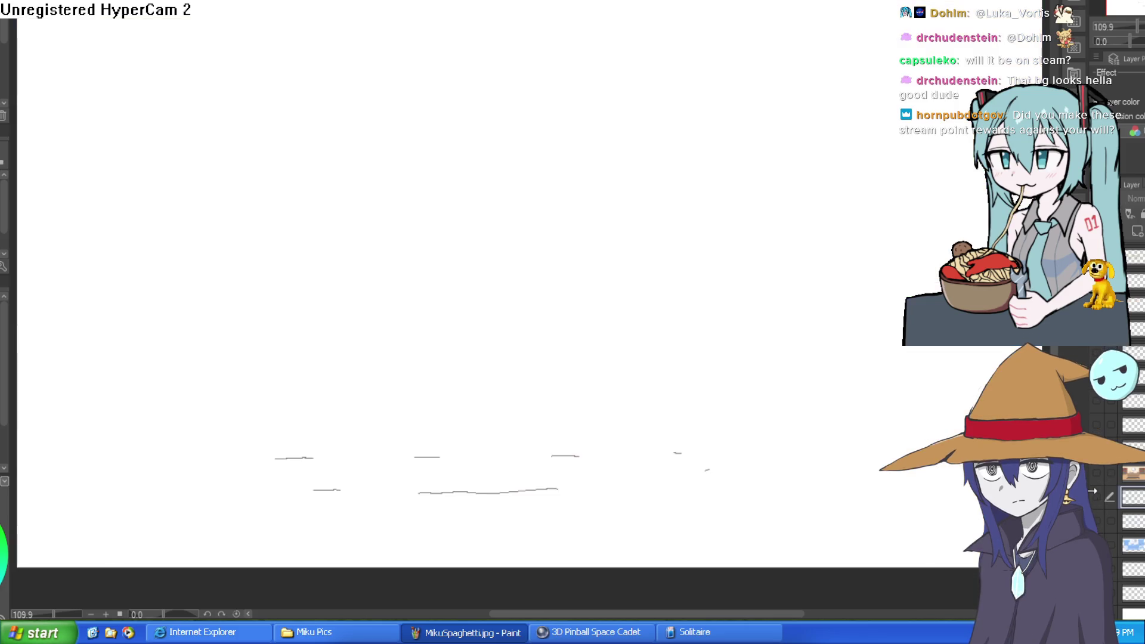
click(1094, 495)
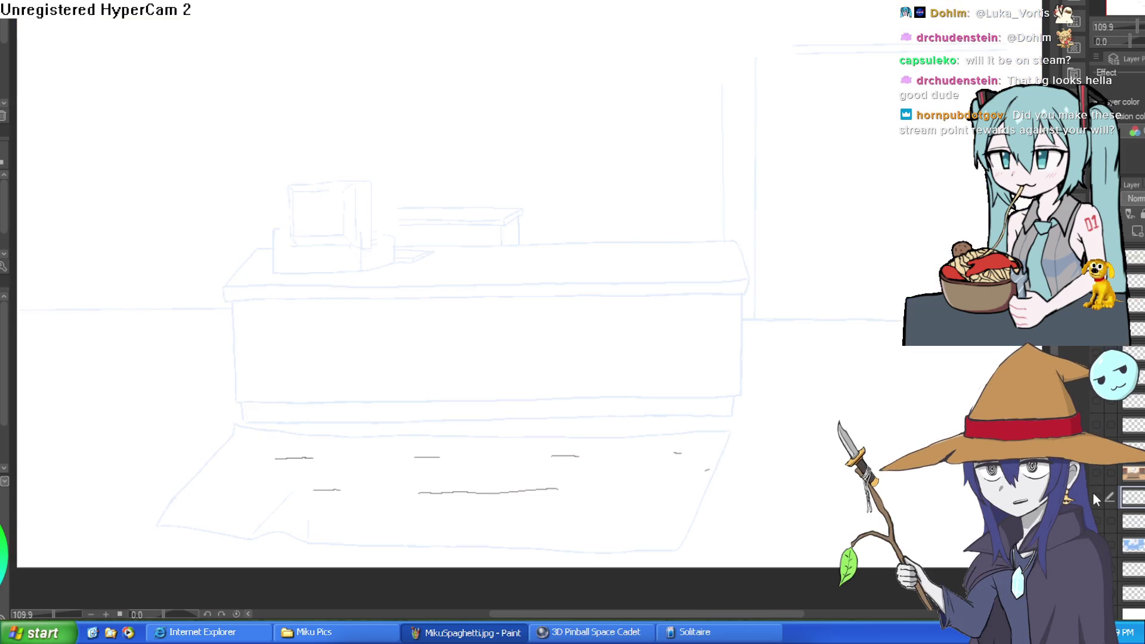
click(1096, 497)
click(1096, 471)
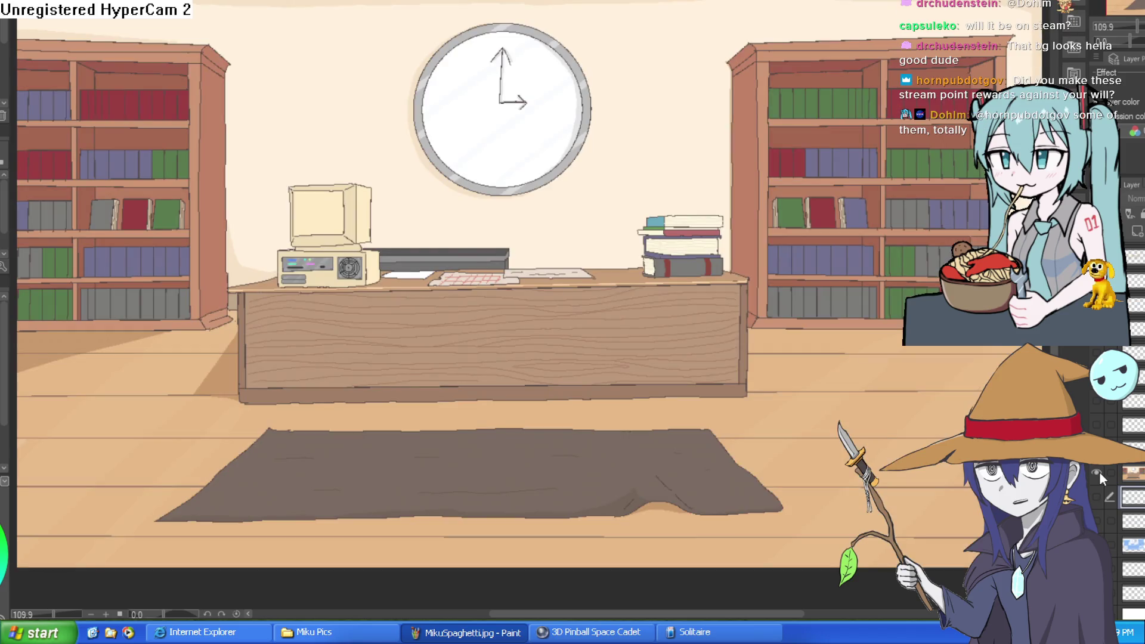
- Show the perspective guide layer, add a new layer, and lower the painting's opacity
click(1096, 425)
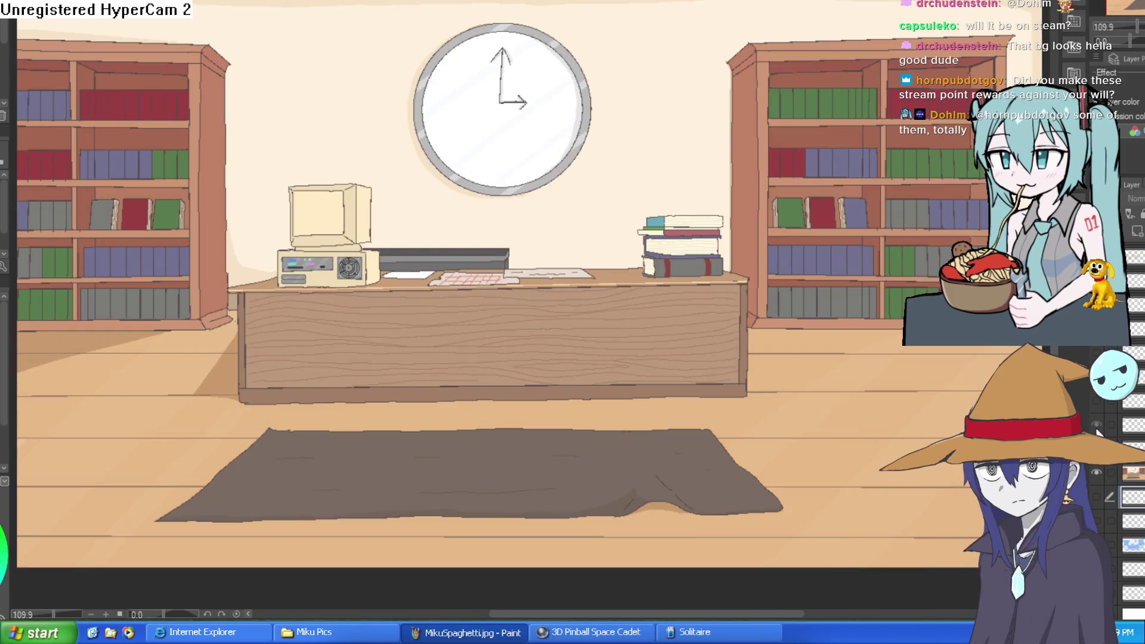
click(1097, 395)
scroll(1100, 398, up, 1)
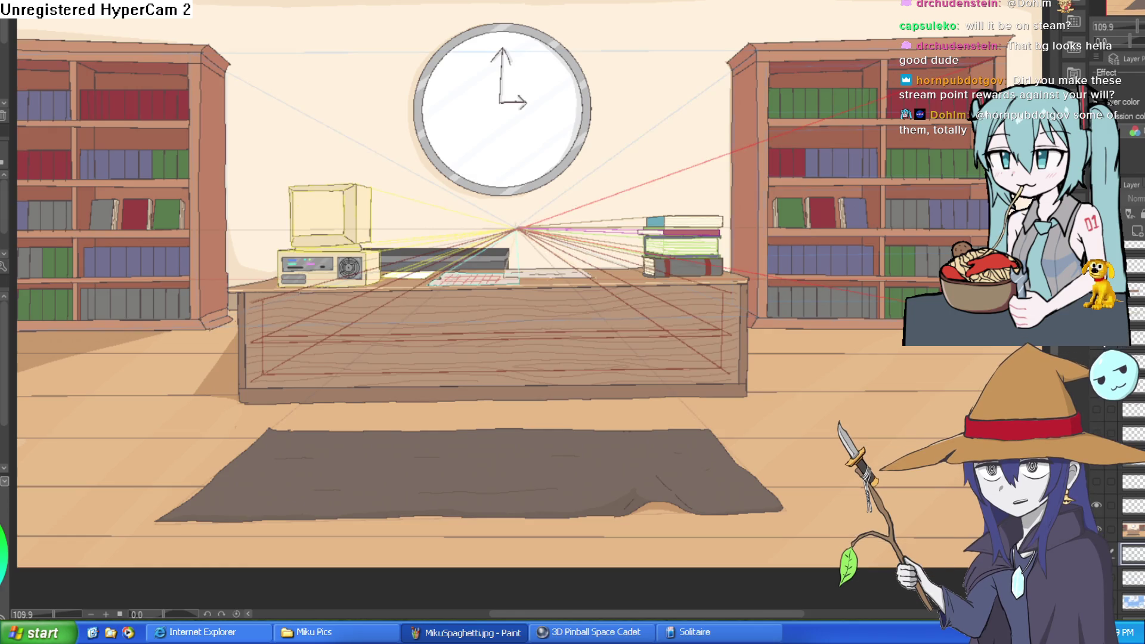
click(1131, 529)
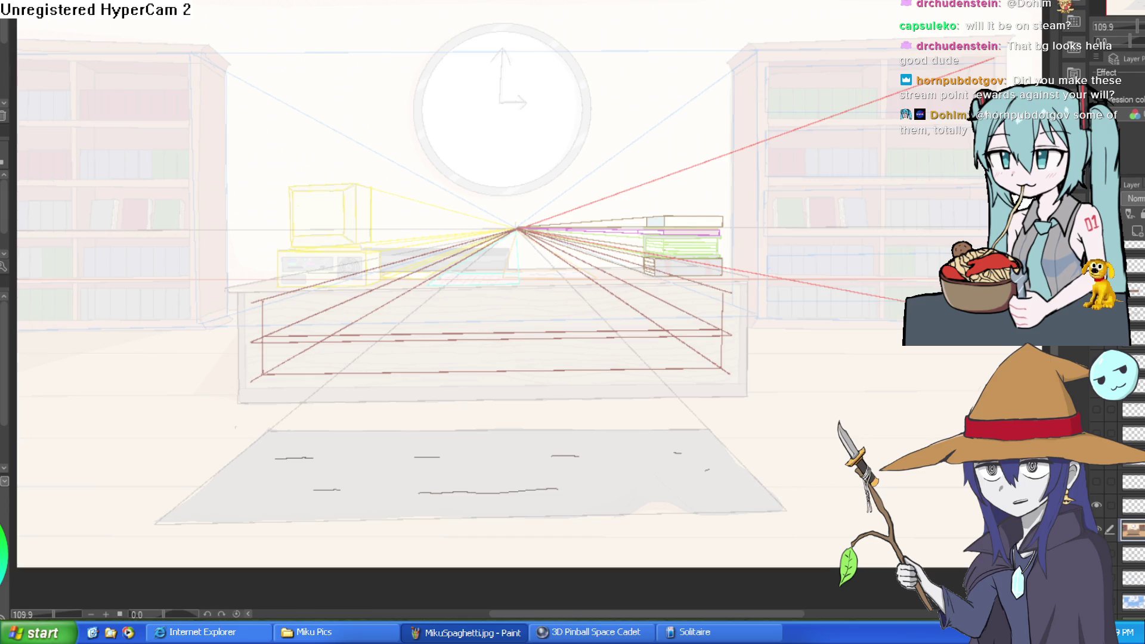
- Hide the coloured perspective guide lines
key(Delete)
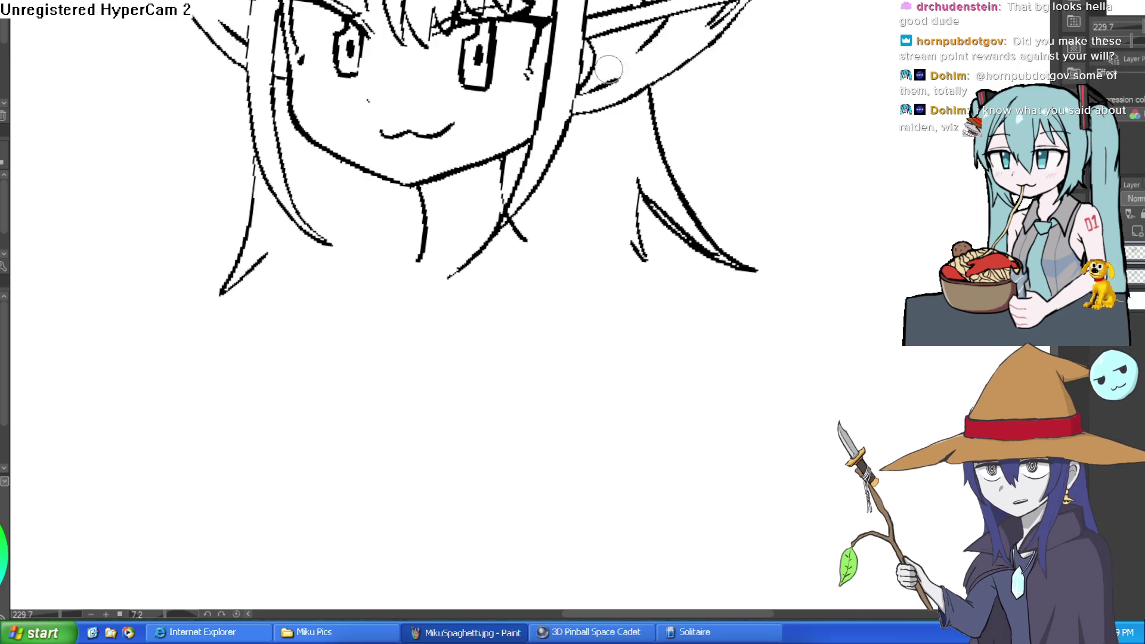
- Ink the elf's left neck line and right shoulder curve, redrawing strokes that missed
drag(422, 254, 314, 288)
key(ctrl+z)
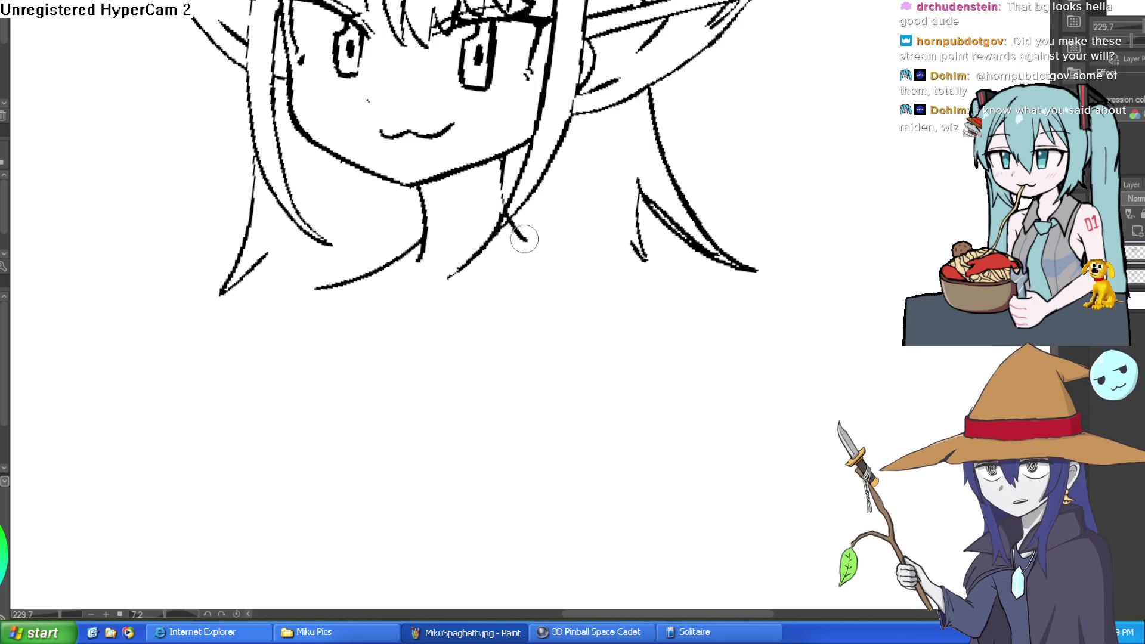
mouse_move(507, 218)
mouse_down()
mouse_move(643, 260)
mouse_move(683, 361)
mouse_up()
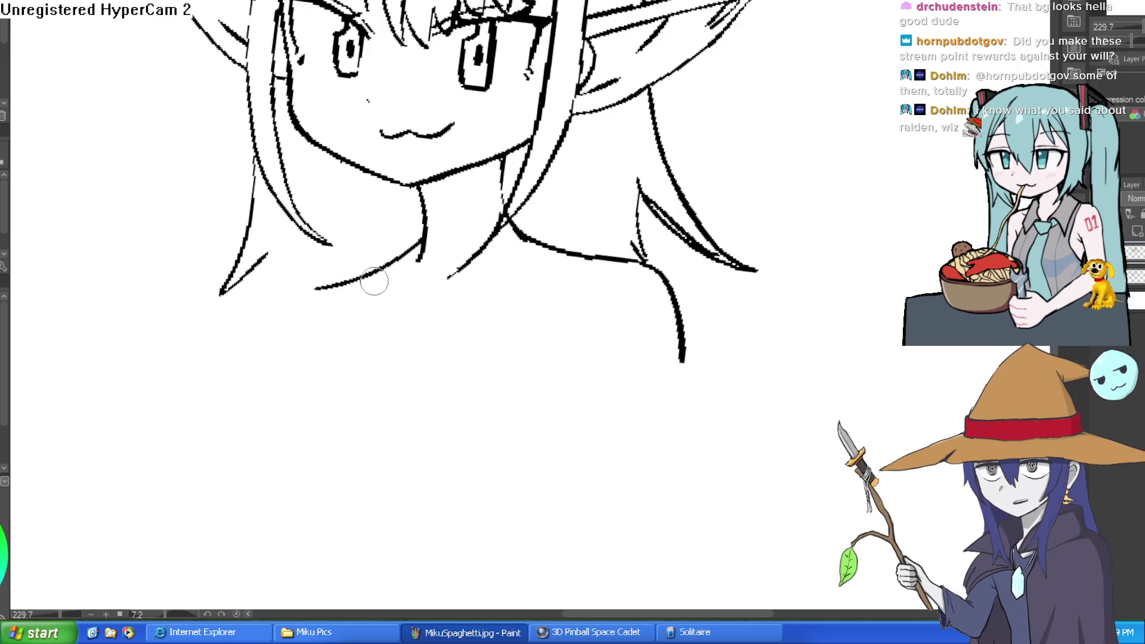
key(ctrl+z)
drag(421, 249, 289, 359)
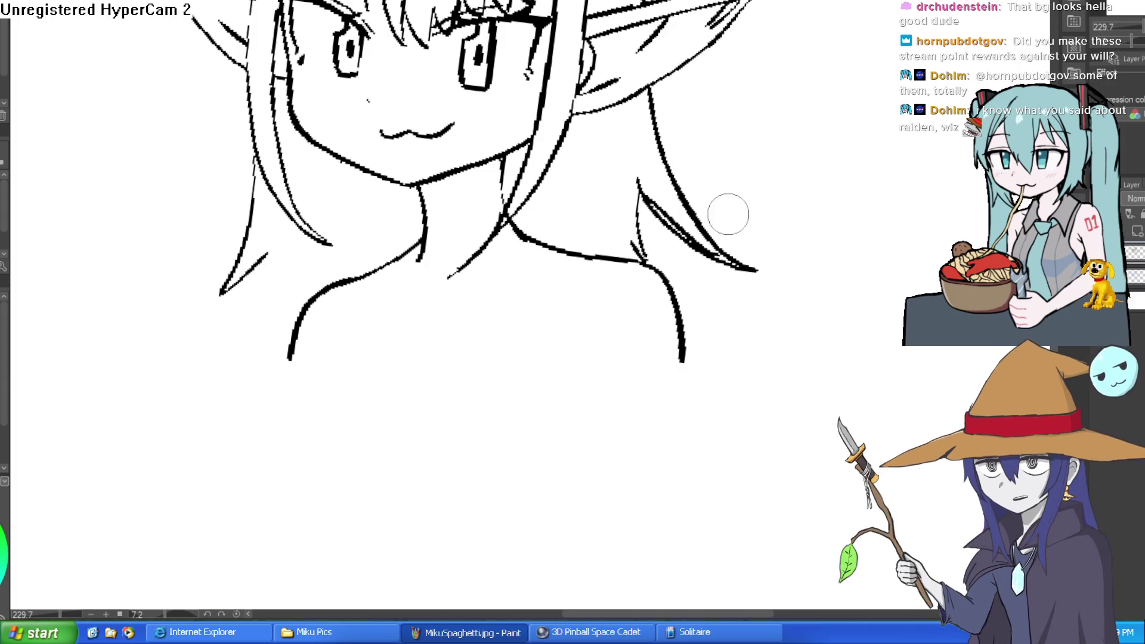
scroll(721, 266, down, 3)
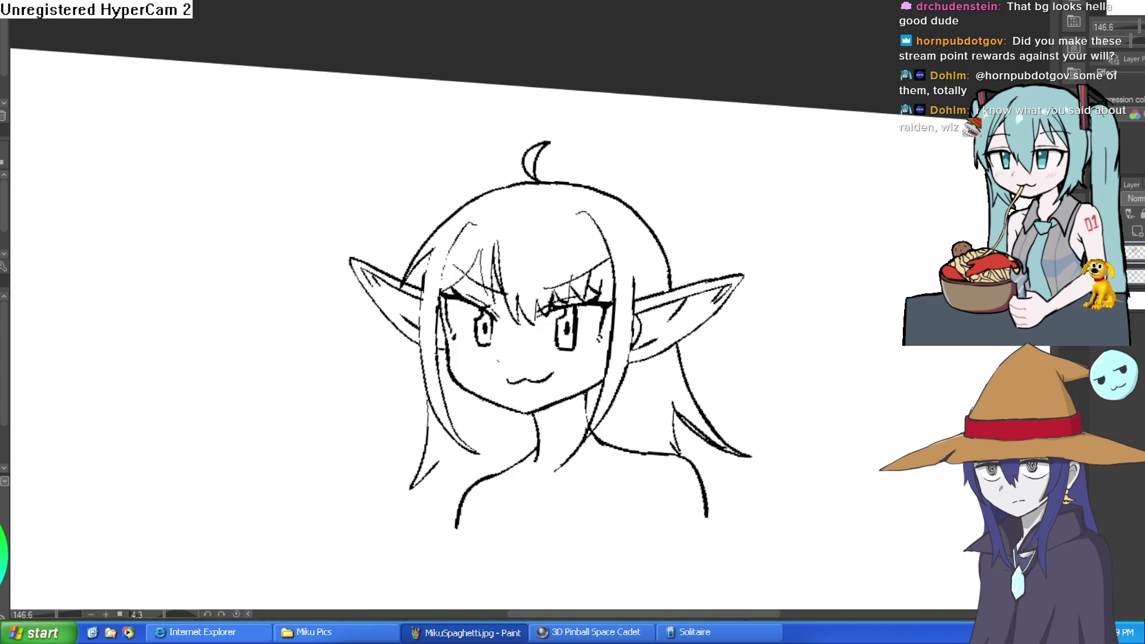
- Tilt the view onto the lower hair and draw a long zigzag-tipped strand on the left
scroll(804, 286, down, 5)
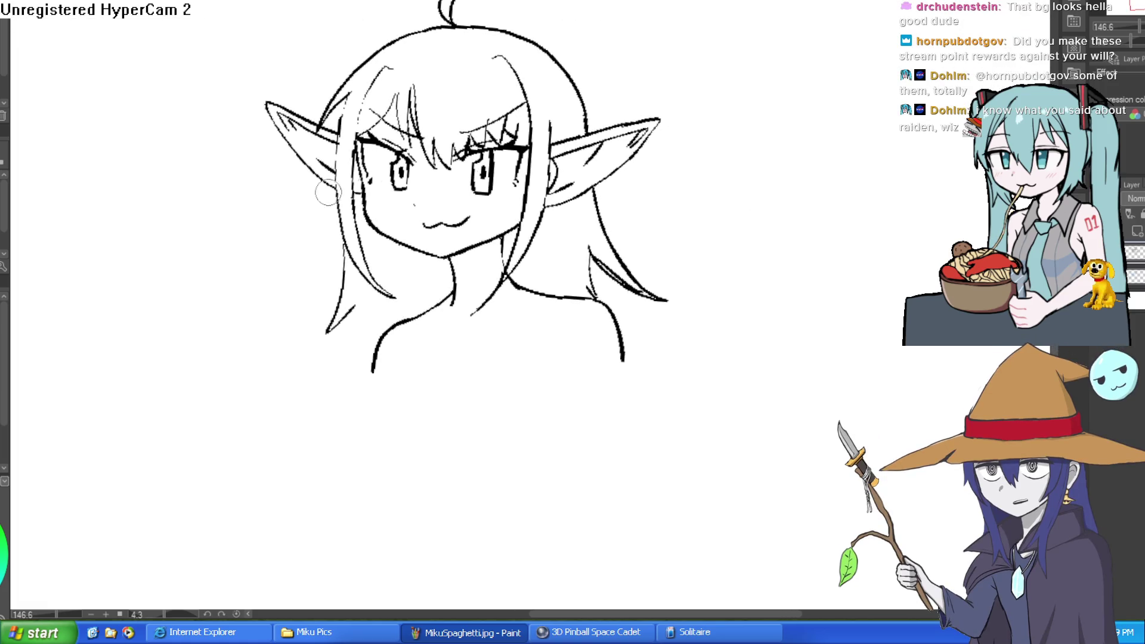
mouse_move(562, 61)
mouse_down()
mouse_move(676, 58)
mouse_move(683, 43)
mouse_up()
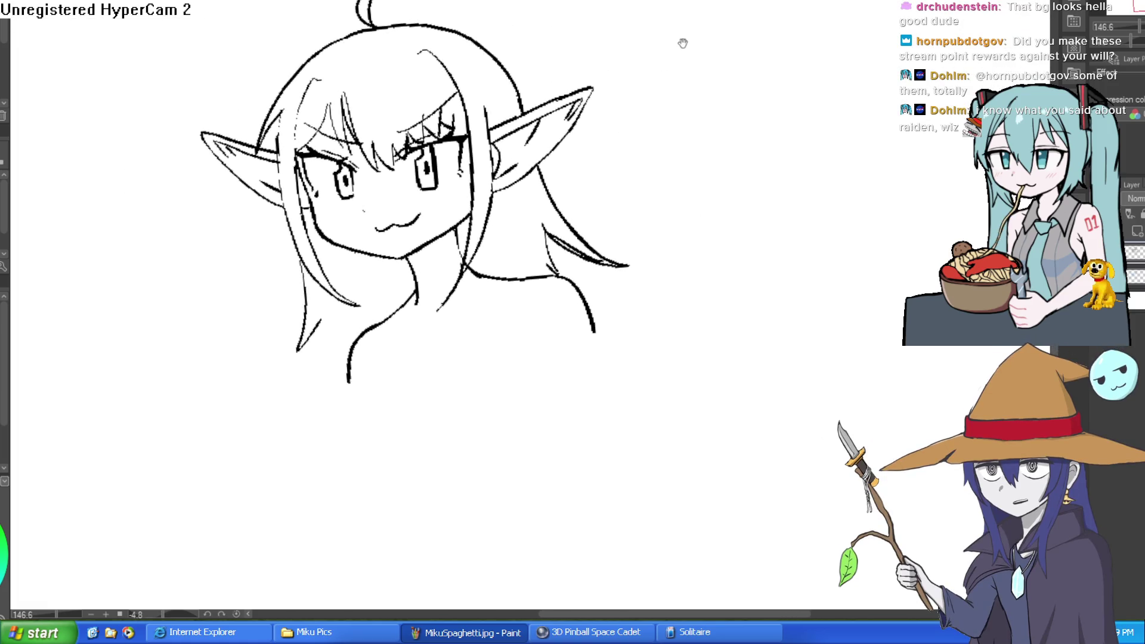
scroll(621, 143, up, 5)
scroll(703, 217, down, 3)
drag(703, 217, 842, 117)
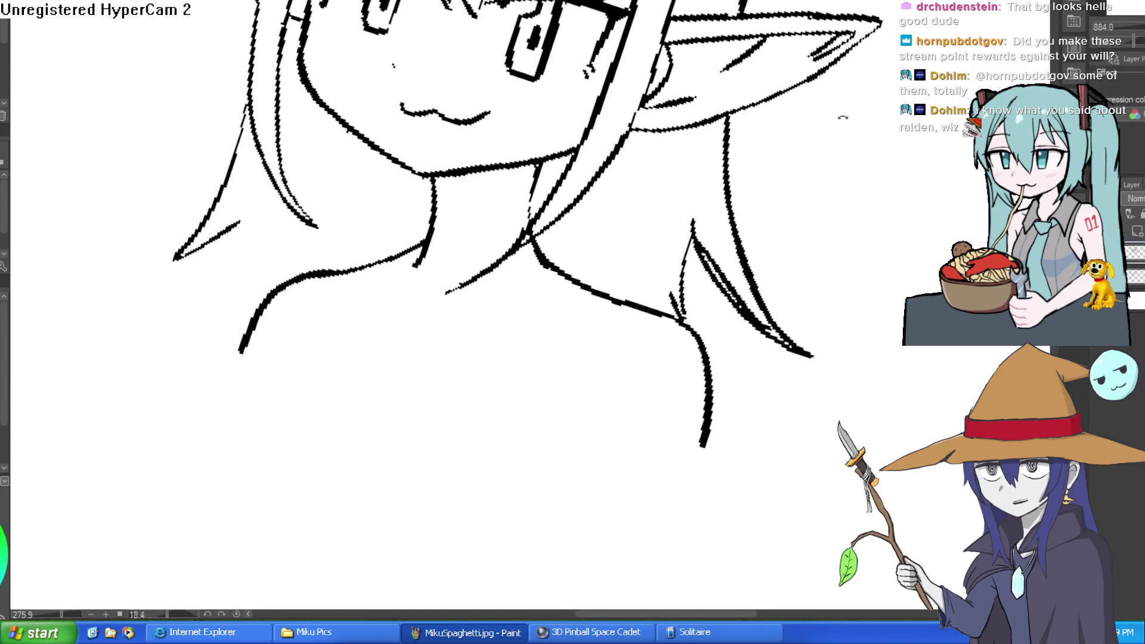
scroll(289, 114, down, 3)
scroll(286, 110, up, 2)
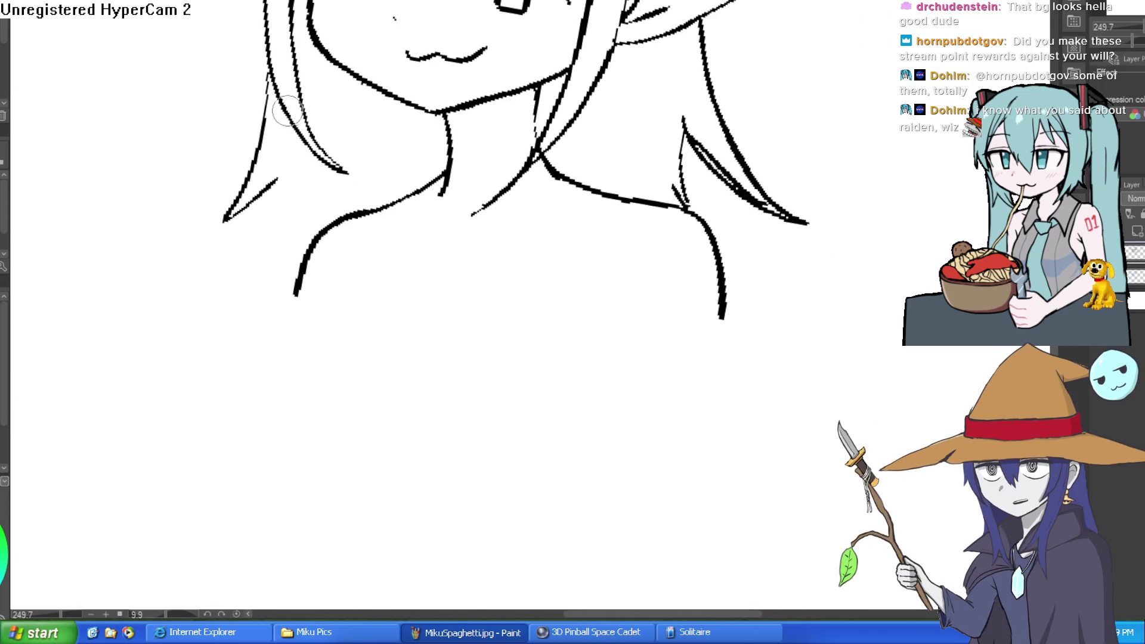
mouse_move(288, 113)
mouse_down()
mouse_move(247, 236)
mouse_move(286, 197)
mouse_move(309, 239)
mouse_up()
mouse_move(271, 179)
mouse_down()
mouse_move(222, 222)
mouse_move(257, 191)
mouse_move(264, 84)
mouse_up()
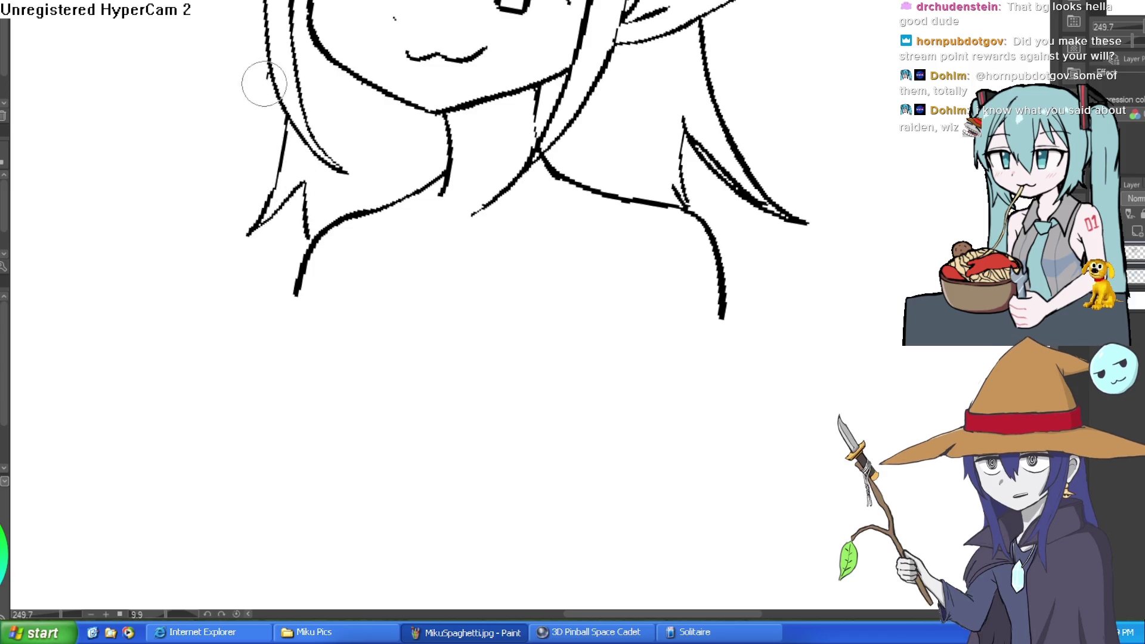
- Level the canvas rotation and return to the library background document
mouse_move(376, 128)
mouse_down()
mouse_move(508, 102)
mouse_move(652, 117)
mouse_move(649, 159)
mouse_move(621, 153)
mouse_move(702, 153)
mouse_move(670, 188)
mouse_up()
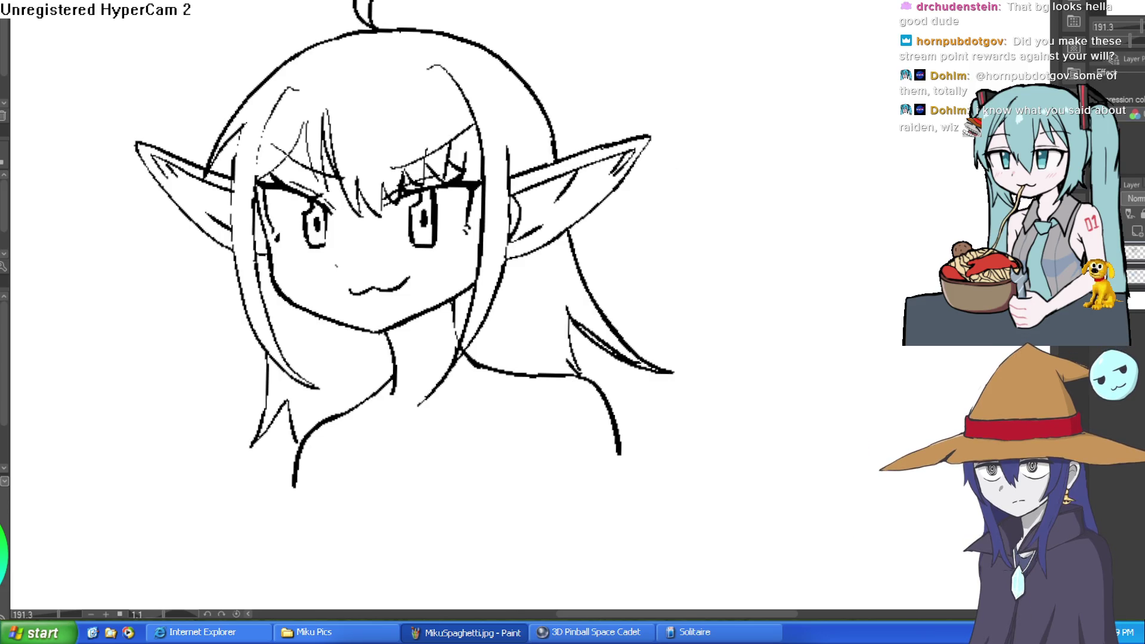
key(ctrl+shift+0)
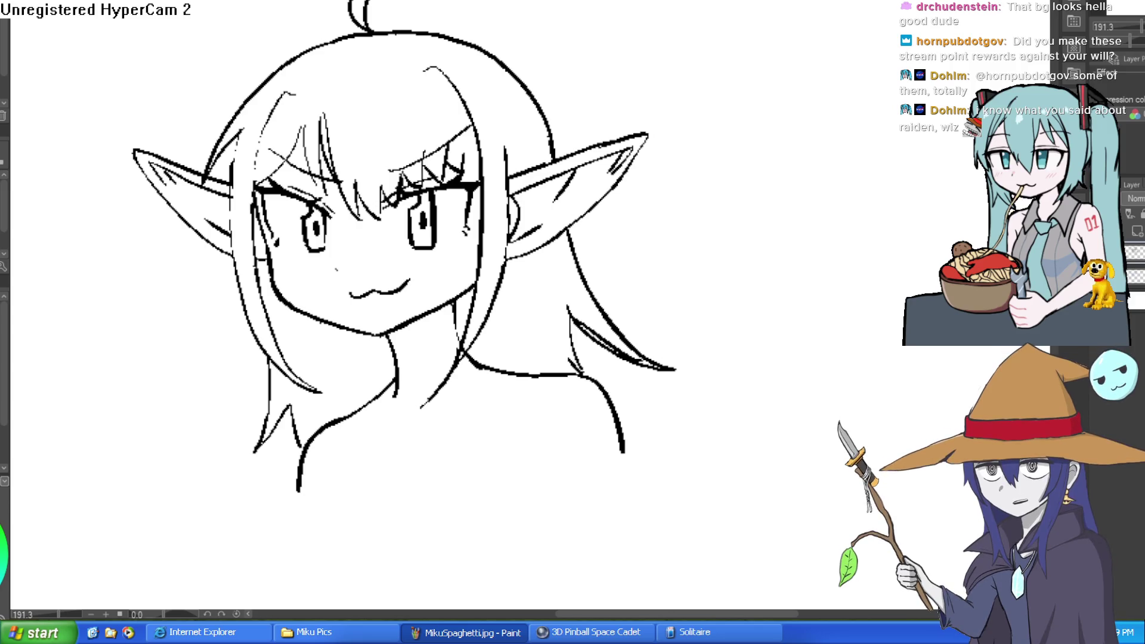
key(ctrl+Tab)
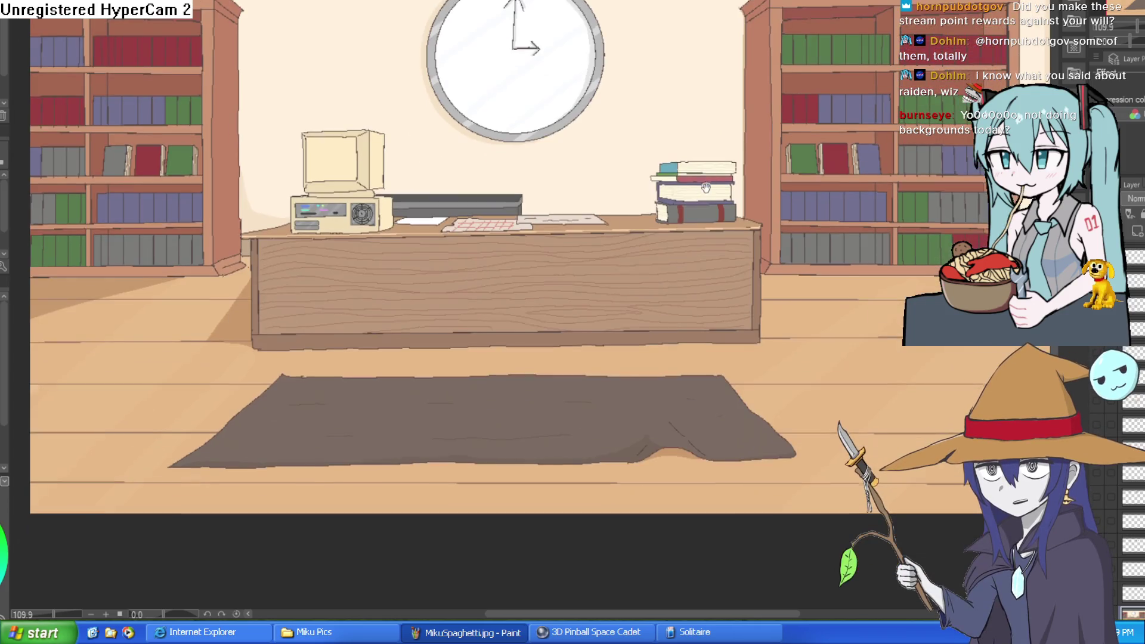
- Inspect the library background by zooming, mirroring it twice and viewing it at 100%
scroll(581, 196, down, 2)
scroll(575, 206, up, 2)
scroll(581, 238, down, 2)
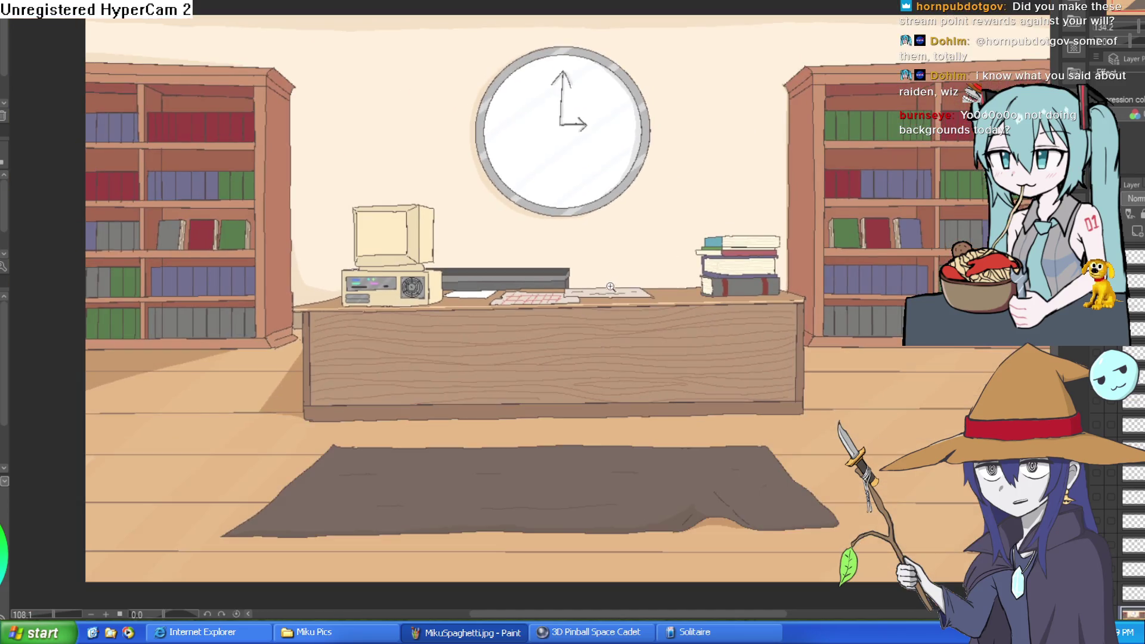
scroll(592, 290, up, 2)
scroll(593, 289, down, 2)
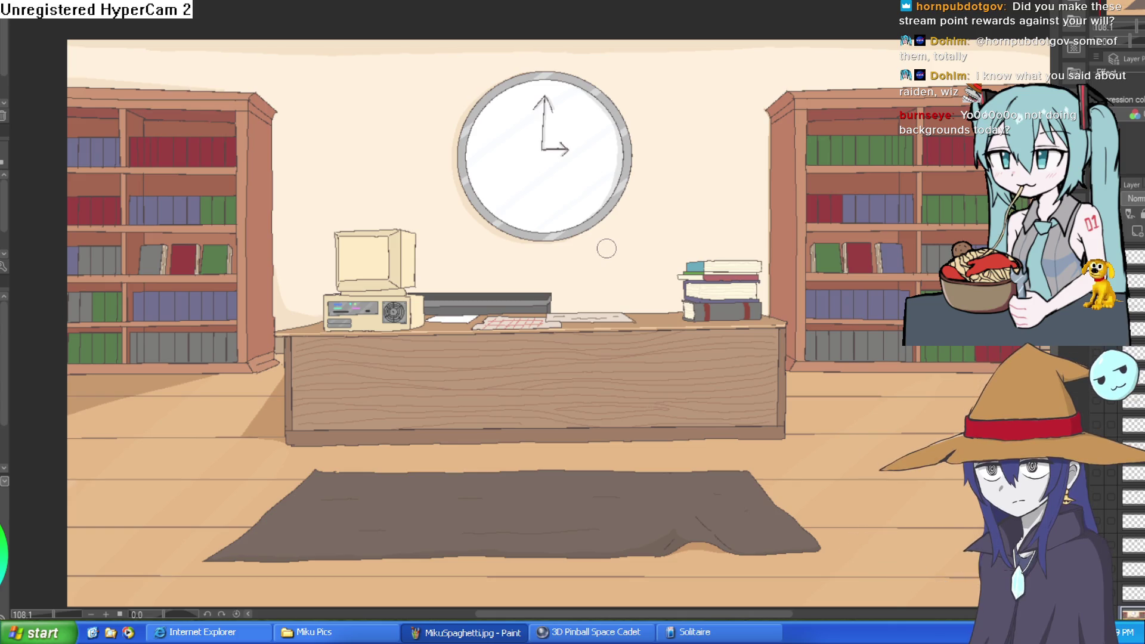
scroll(655, 167, up, 1)
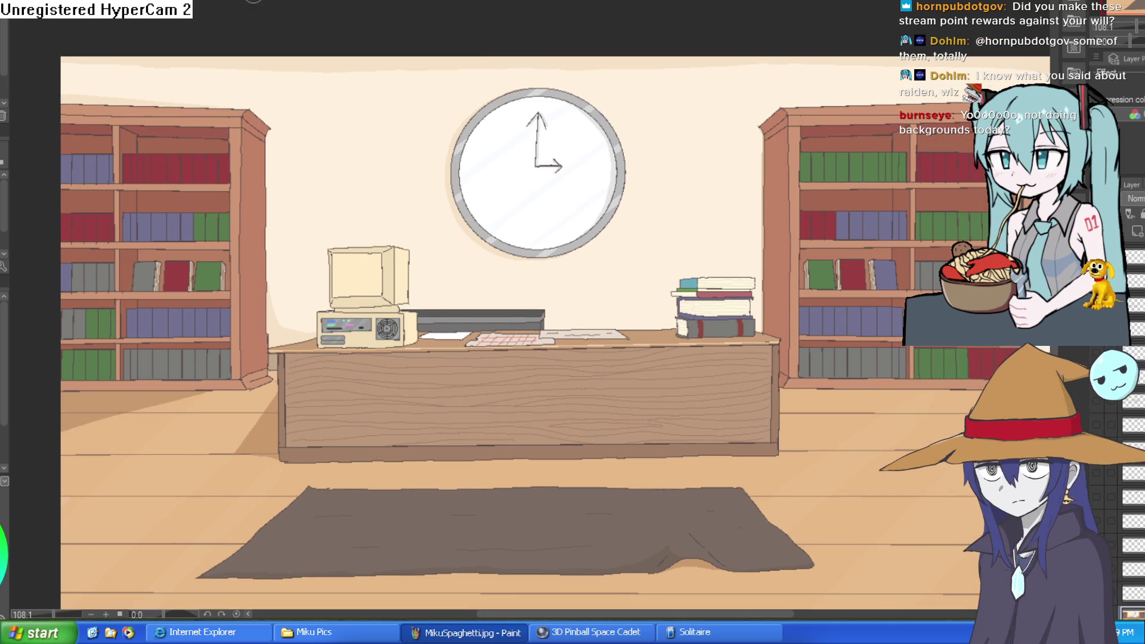
scroll(634, 169, down, 1)
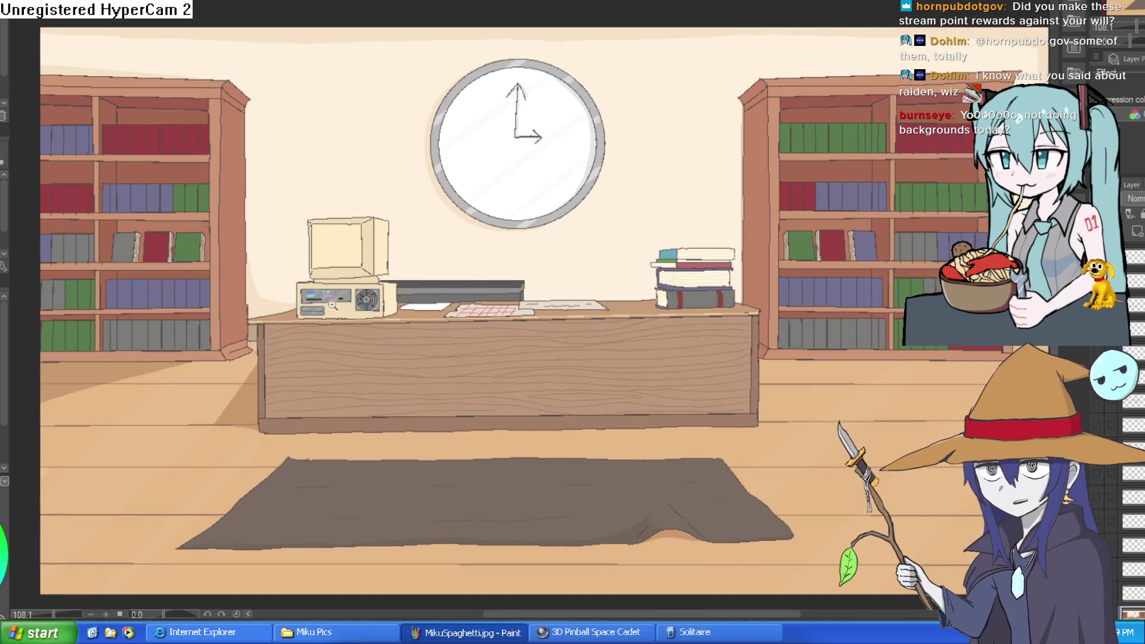
scroll(474, 299, up, 5)
scroll(474, 299, down, 3)
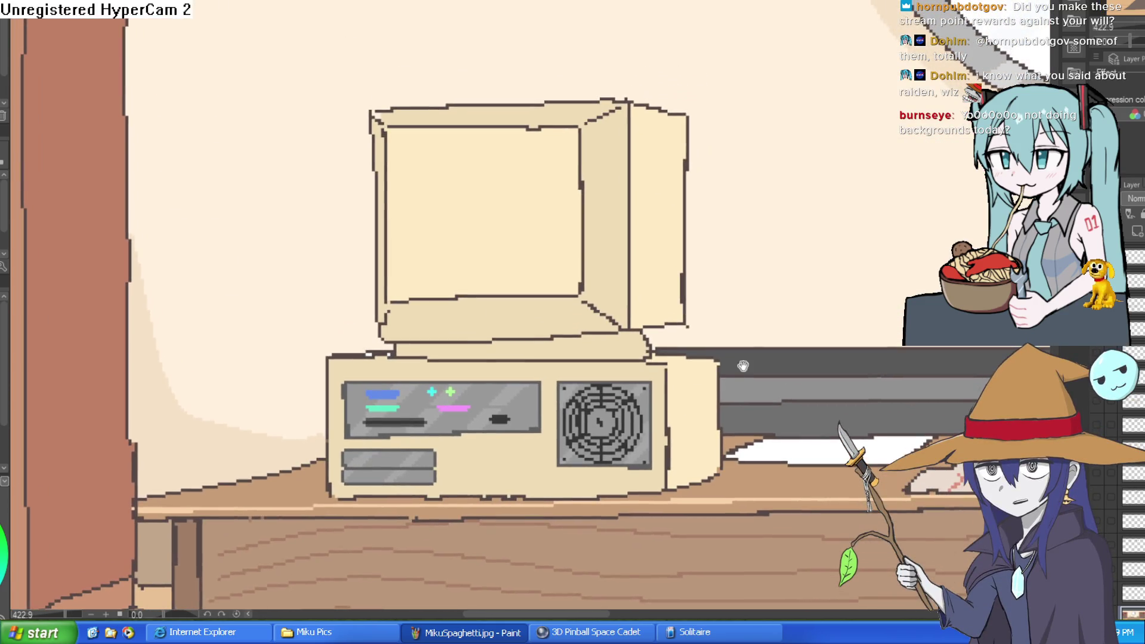
scroll(676, 294, up, 1)
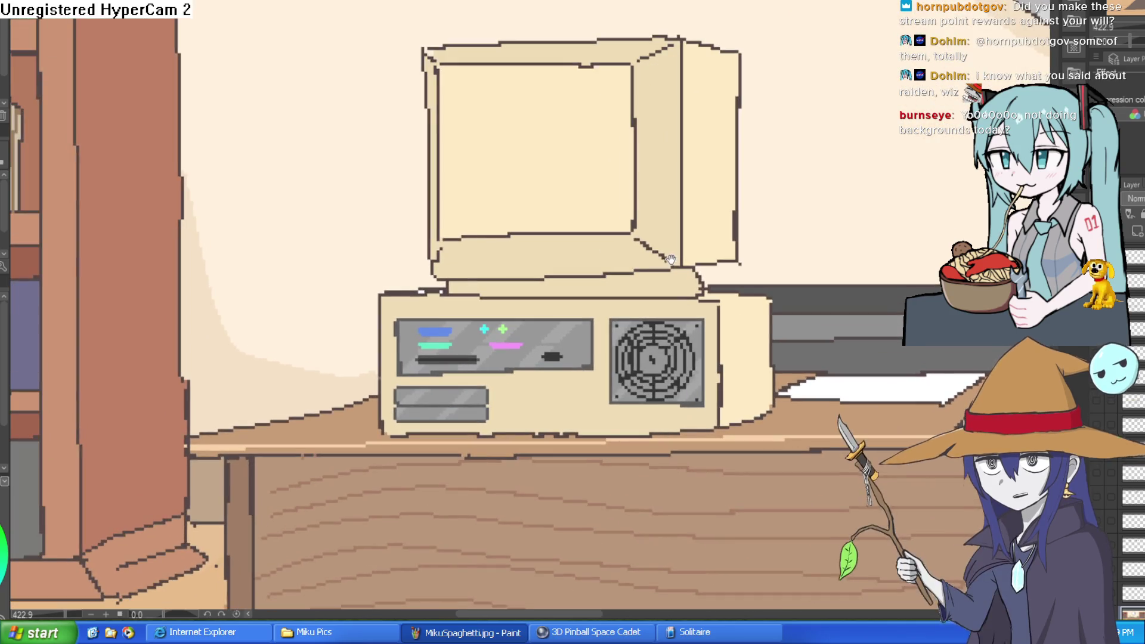
scroll(676, 294, down, 3)
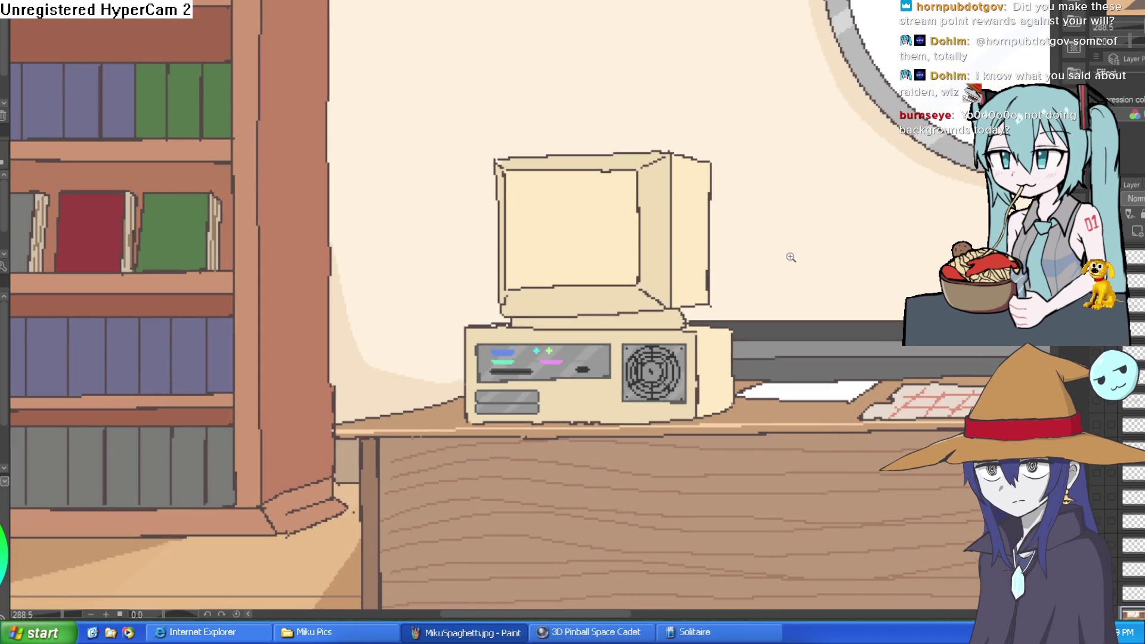
scroll(789, 257, down, 1)
scroll(804, 266, down, 2)
scroll(804, 266, up, 3)
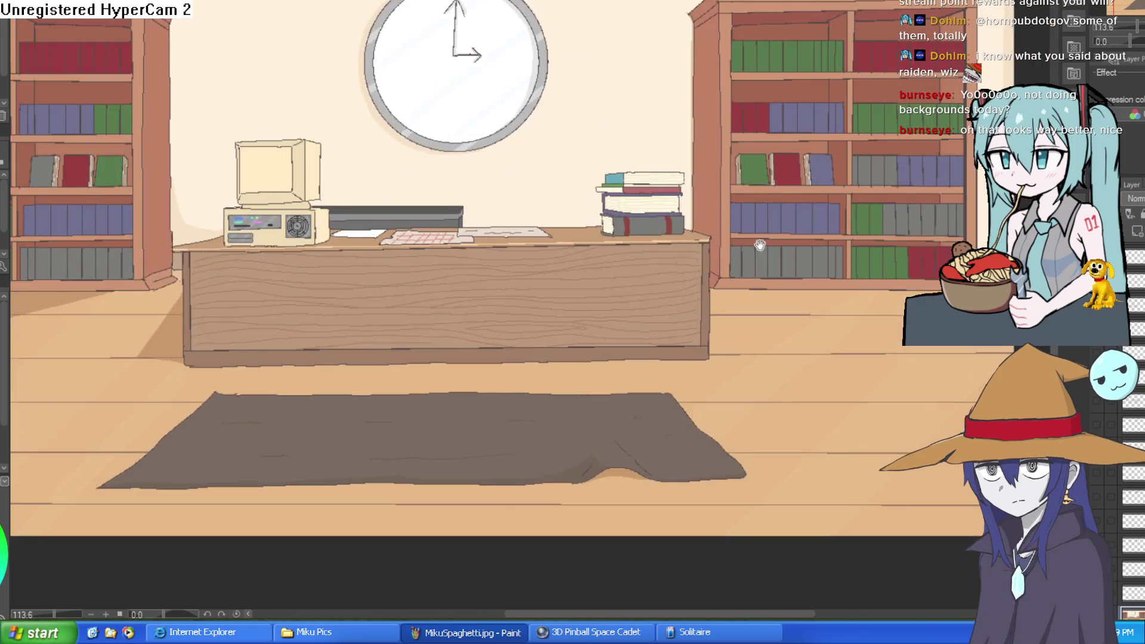
key(h)
key(h)
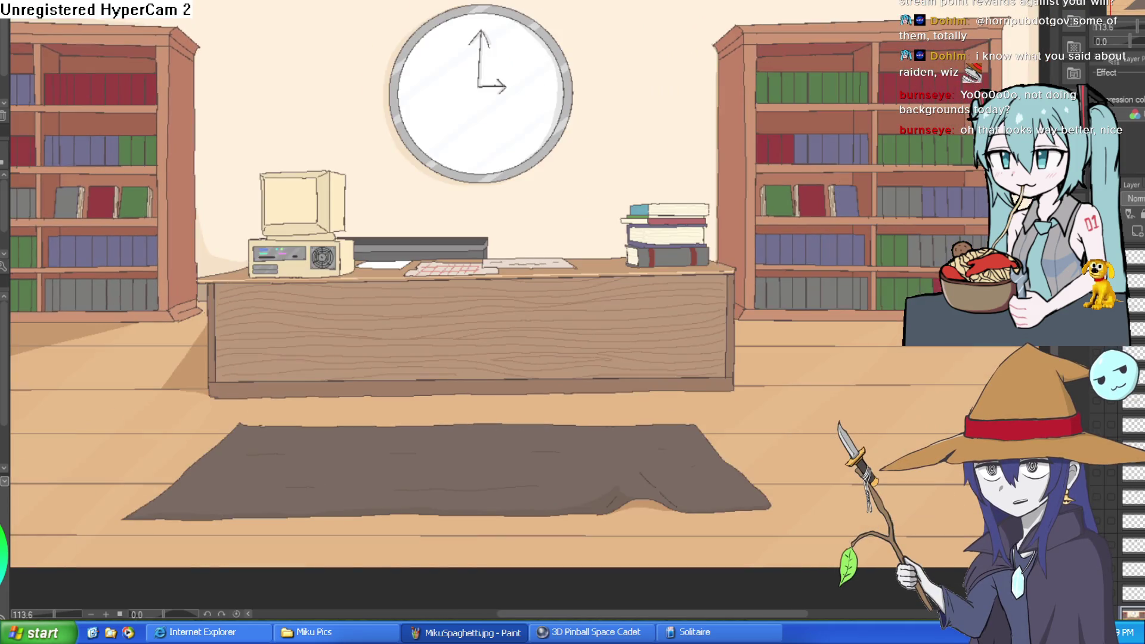
key(ctrl+alt+0)
scroll(495, 268, up, 1)
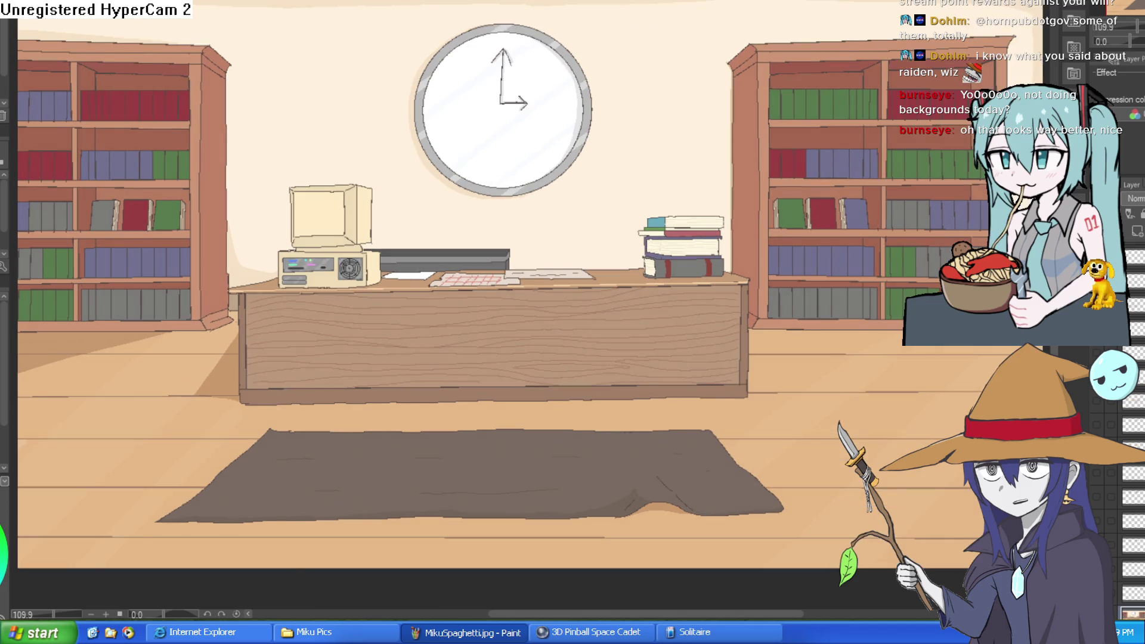
key(h)
key(h)
- Check the character sketch, then move over to the Construct 3 library layout
key(ctrl+Tab)
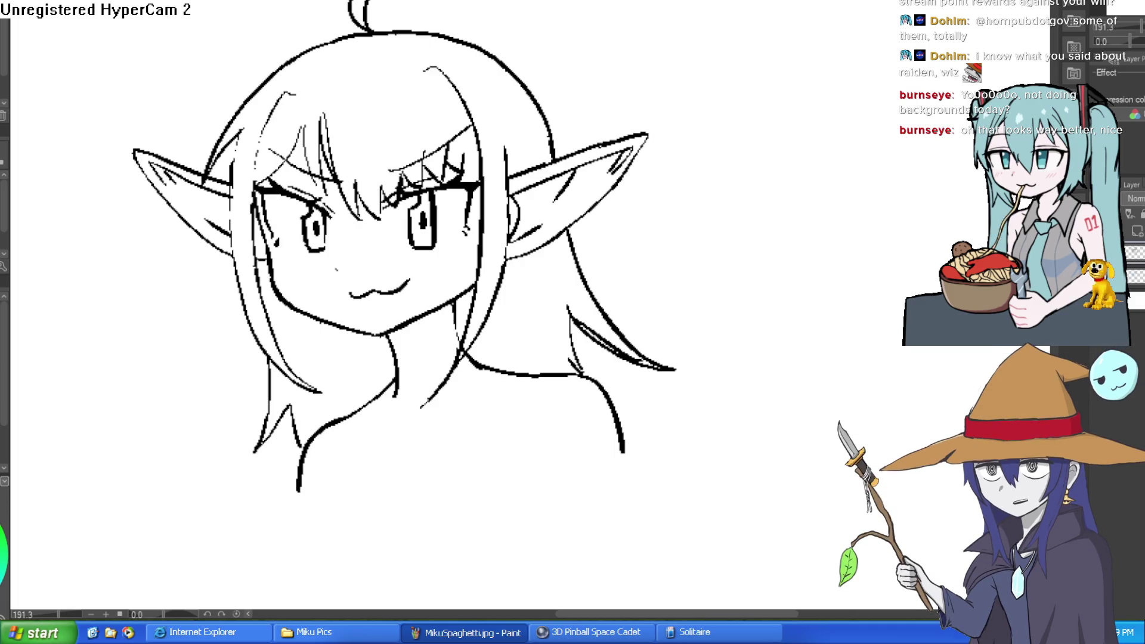
key(alt+Tab)
scroll(754, 320, up, 1)
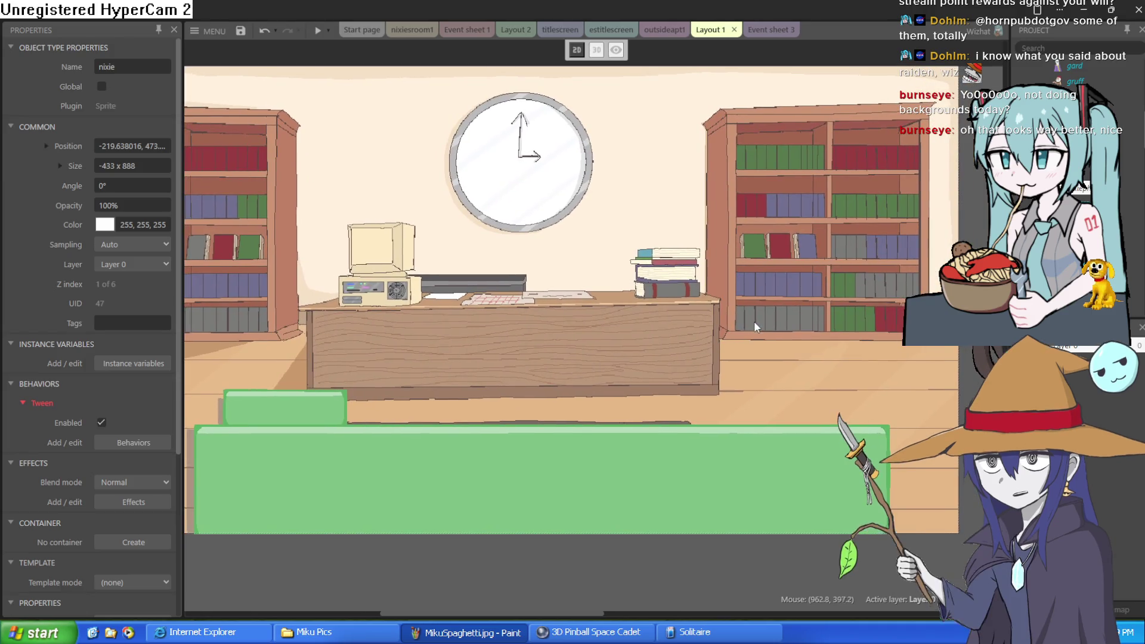
- Drag the Nixie and arethra goblin sprites into the library room
scroll(757, 314, down, 5)
drag(399, 354, 541, 348)
mouse_move(939, 383)
mouse_down()
mouse_move(785, 369)
mouse_move(786, 379)
mouse_move(793, 360)
mouse_up()
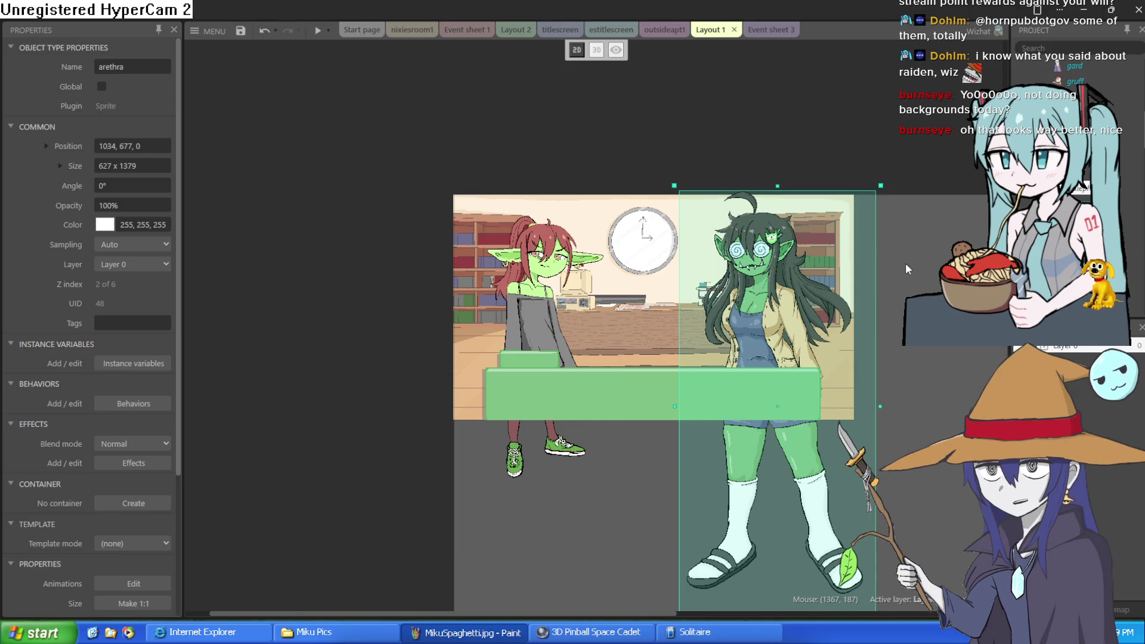
- Shift alistar left and hyra up beside the library room
mouse_move(906, 269)
mouse_down()
mouse_move(790, 250)
mouse_move(933, 268)
mouse_move(773, 286)
mouse_up()
click(884, 299)
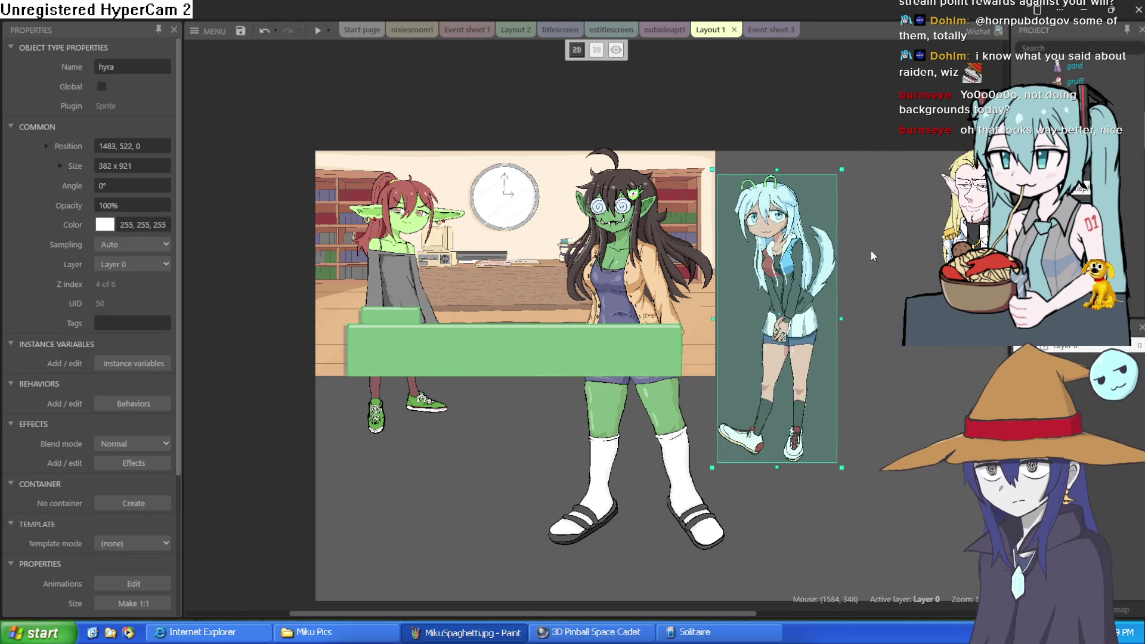
drag(1041, 253, 970, 259)
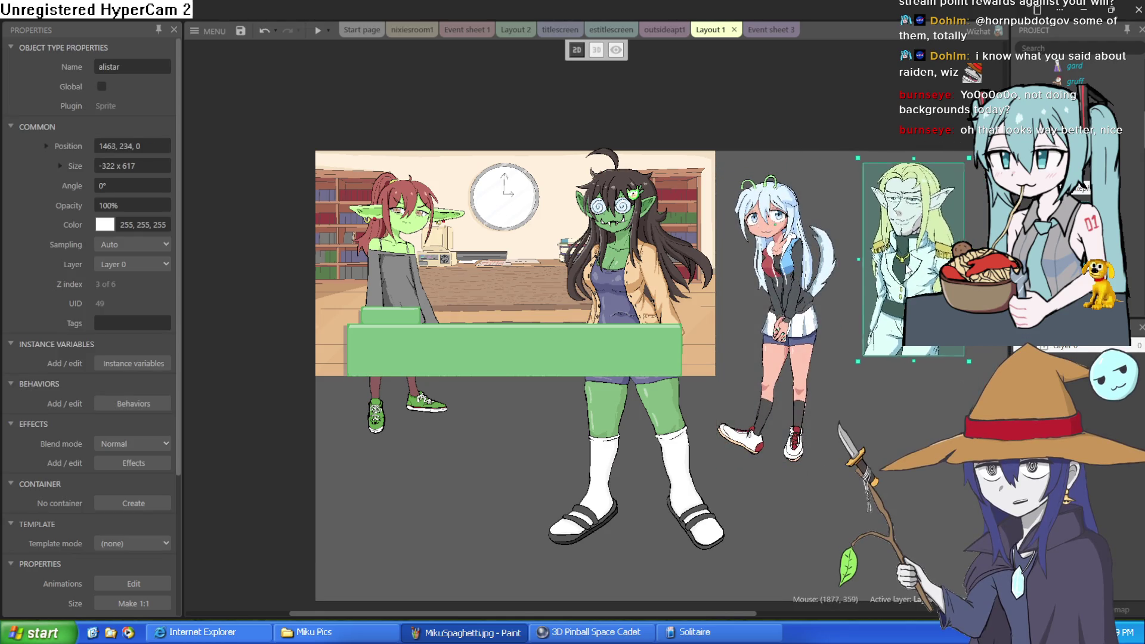
mouse_move(802, 274)
mouse_down()
mouse_move(792, 252)
mouse_move(791, 266)
mouse_up()
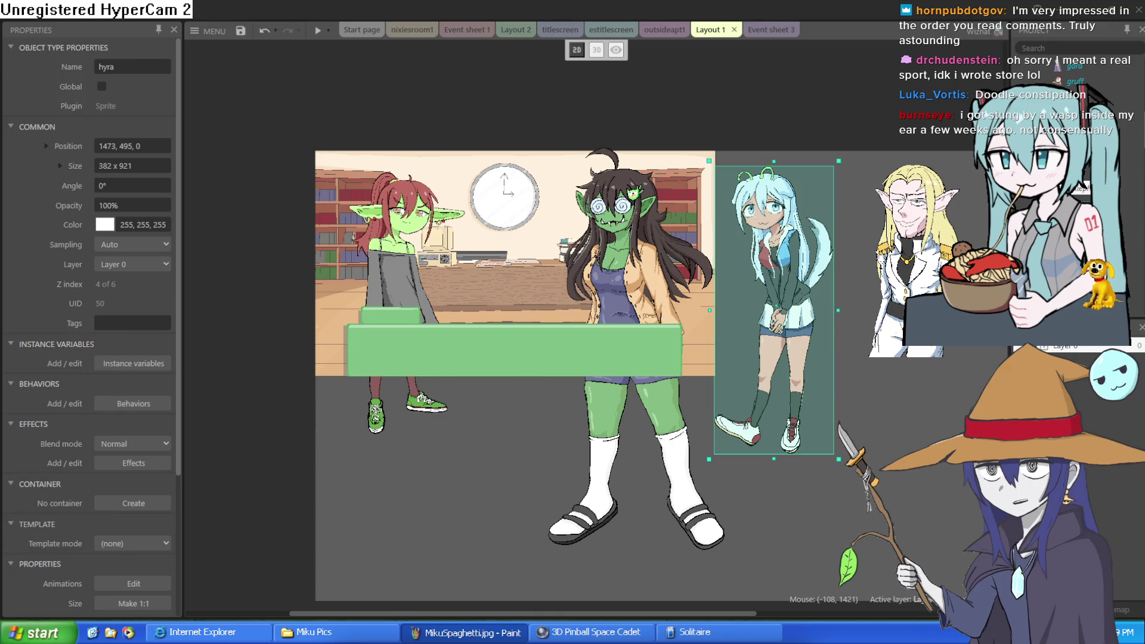
click(411, 30)
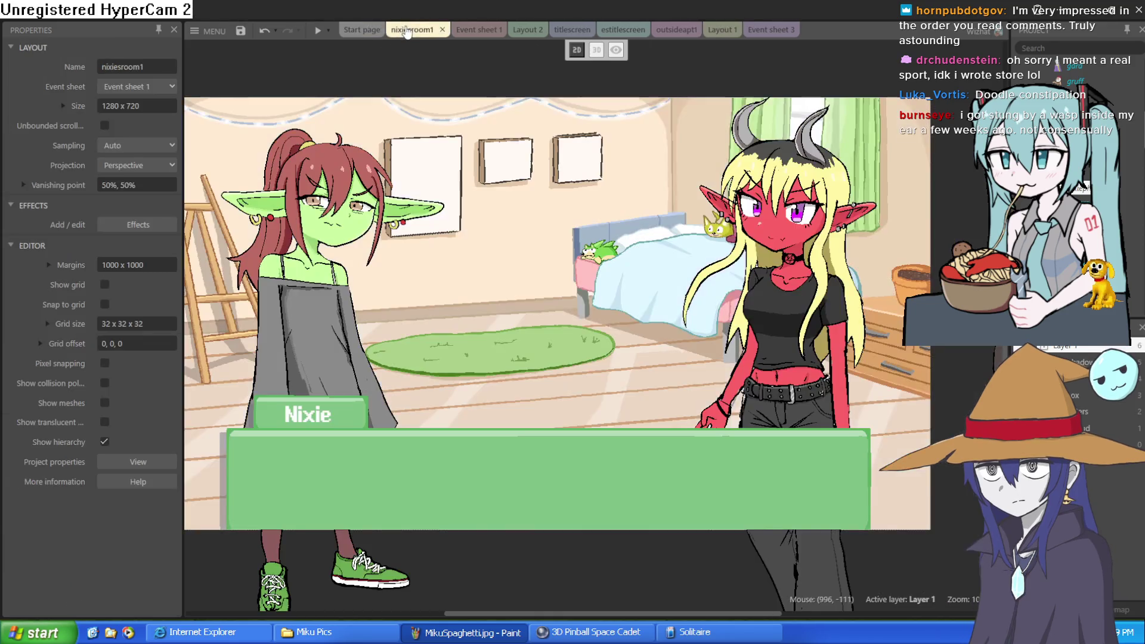
drag(485, 266, 495, 274)
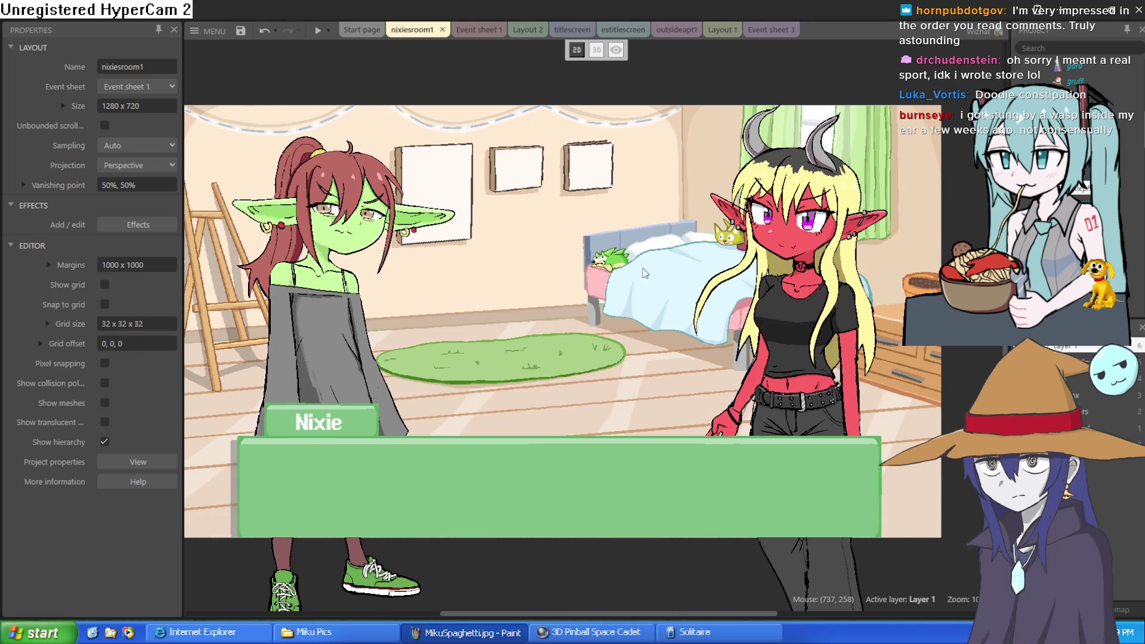
scroll(649, 264, up, 3)
scroll(680, 241, down, 4)
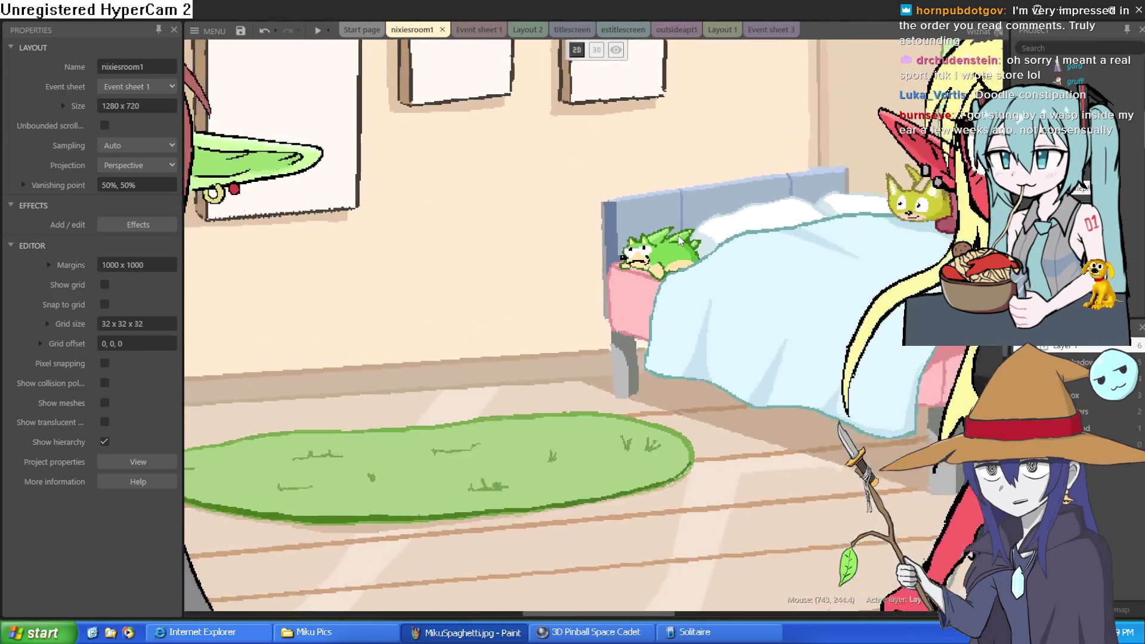
mouse_move(679, 240)
mouse_down()
mouse_move(648, 270)
mouse_move(578, 296)
mouse_move(629, 298)
mouse_move(644, 280)
mouse_up()
scroll(644, 280, up, 4)
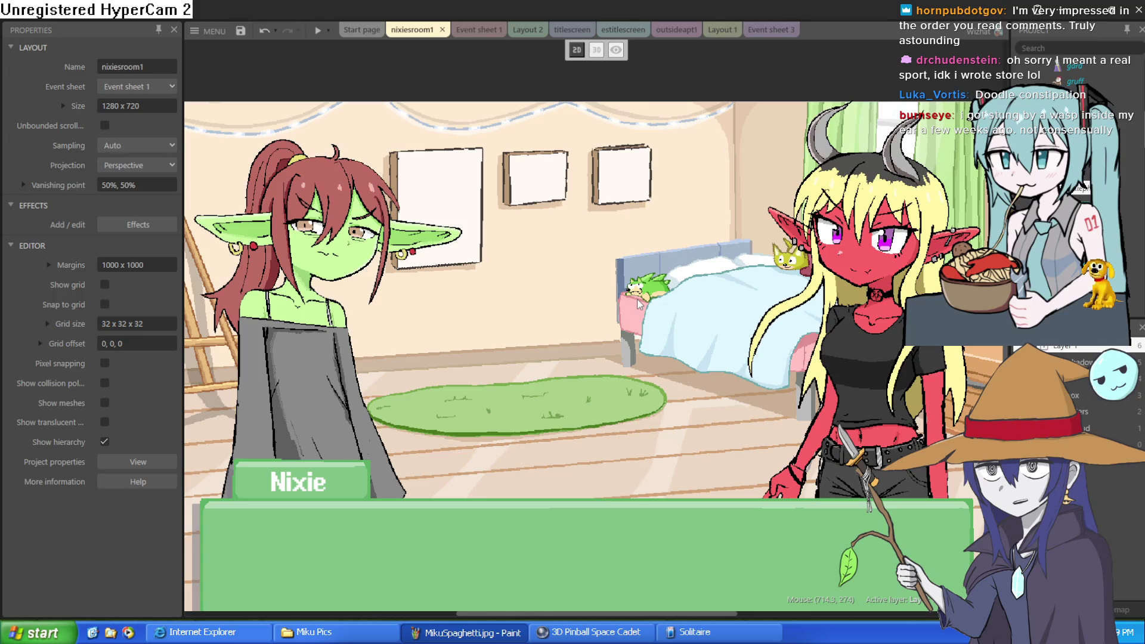
scroll(638, 304, down, 3)
scroll(671, 305, down, 1)
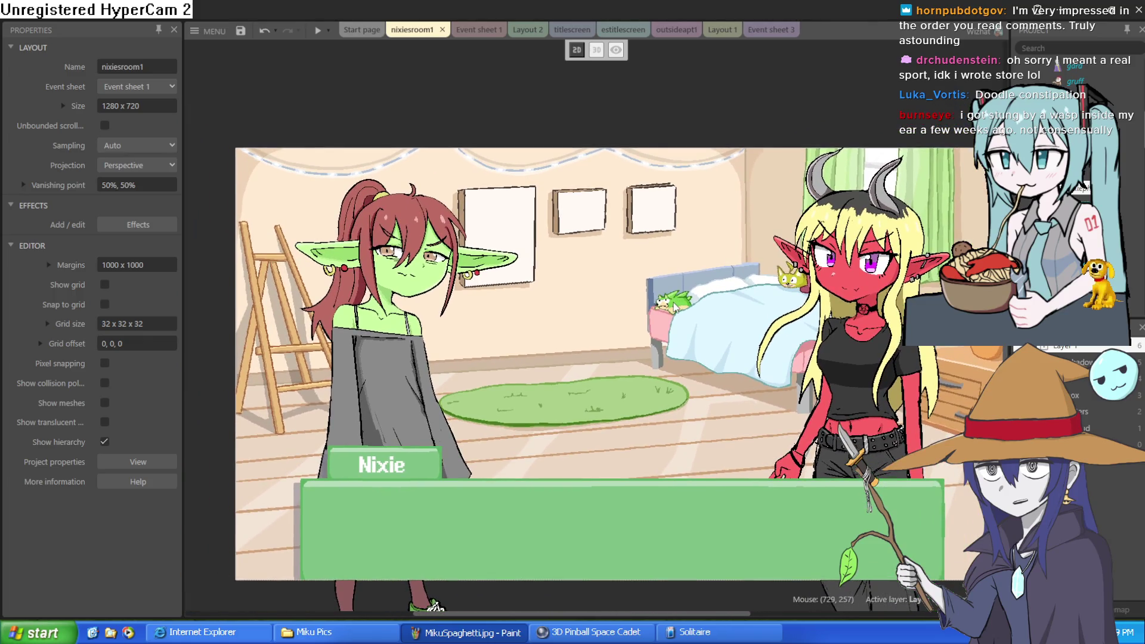
scroll(674, 304, up, 2)
scroll(679, 310, down, 1)
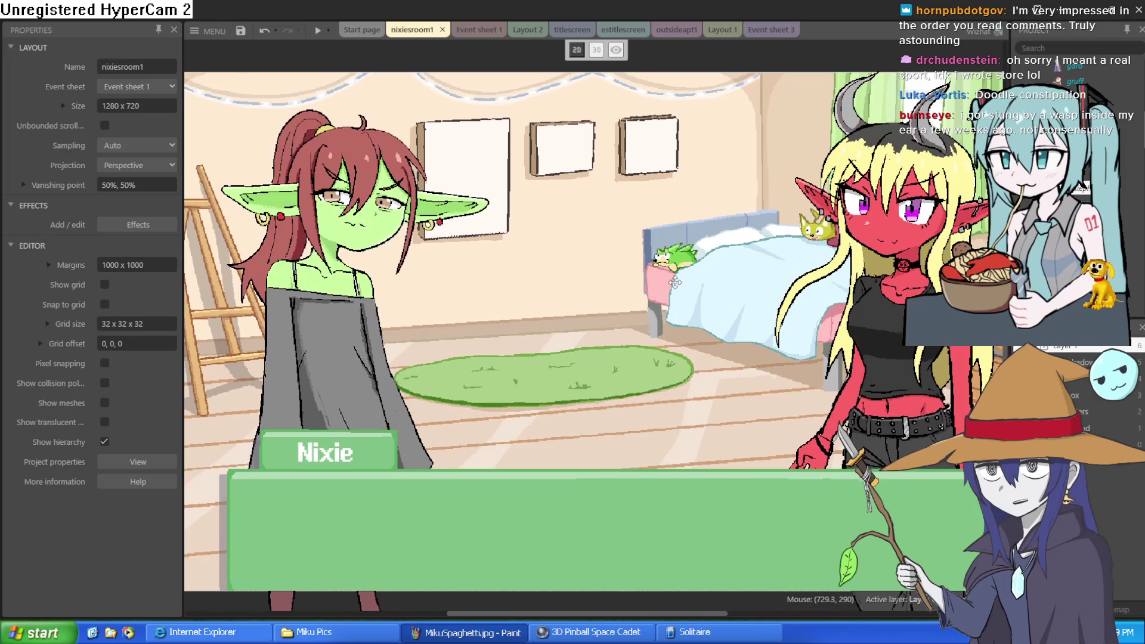
scroll(694, 295, up, 1)
scroll(692, 293, down, 1)
scroll(686, 292, up, 1)
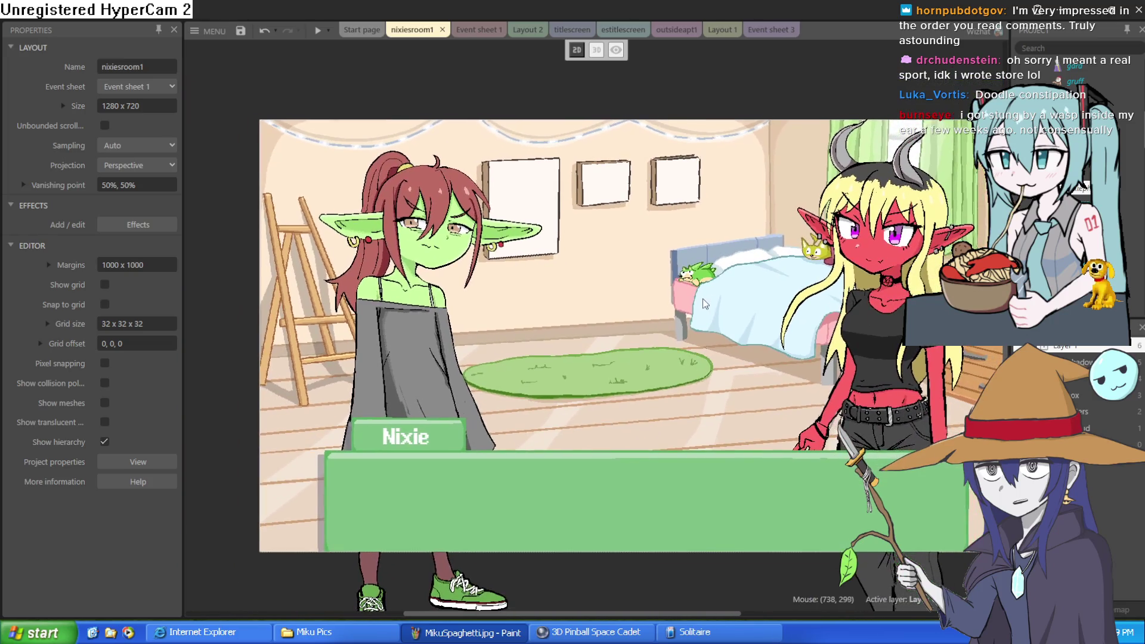
scroll(674, 291, down, 1)
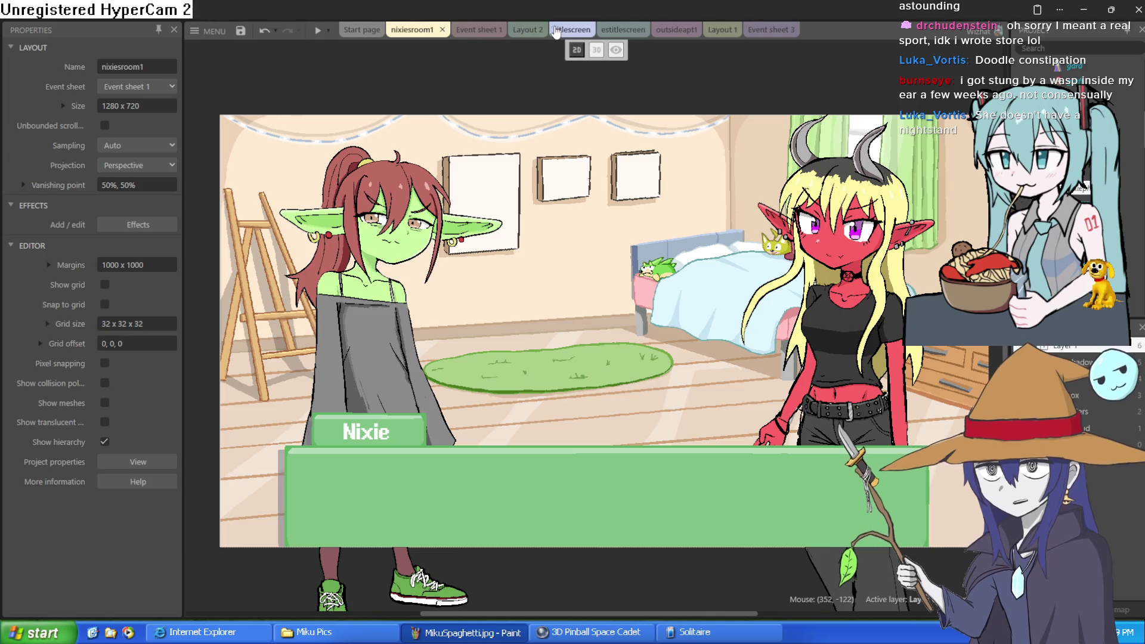
- In Layout 2, move alistar to the bottom, the wizard right and thrall off-layout left
click(522, 34)
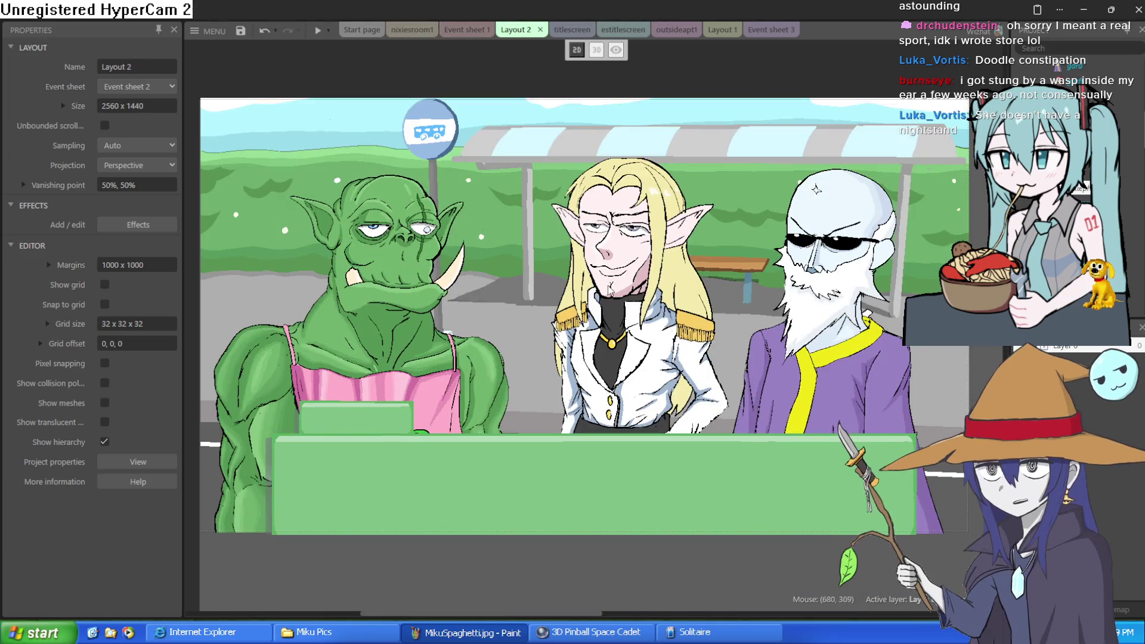
click(610, 321)
mouse_move(609, 320)
mouse_down()
mouse_move(703, 385)
mouse_move(635, 596)
mouse_up()
drag(834, 281, 999, 341)
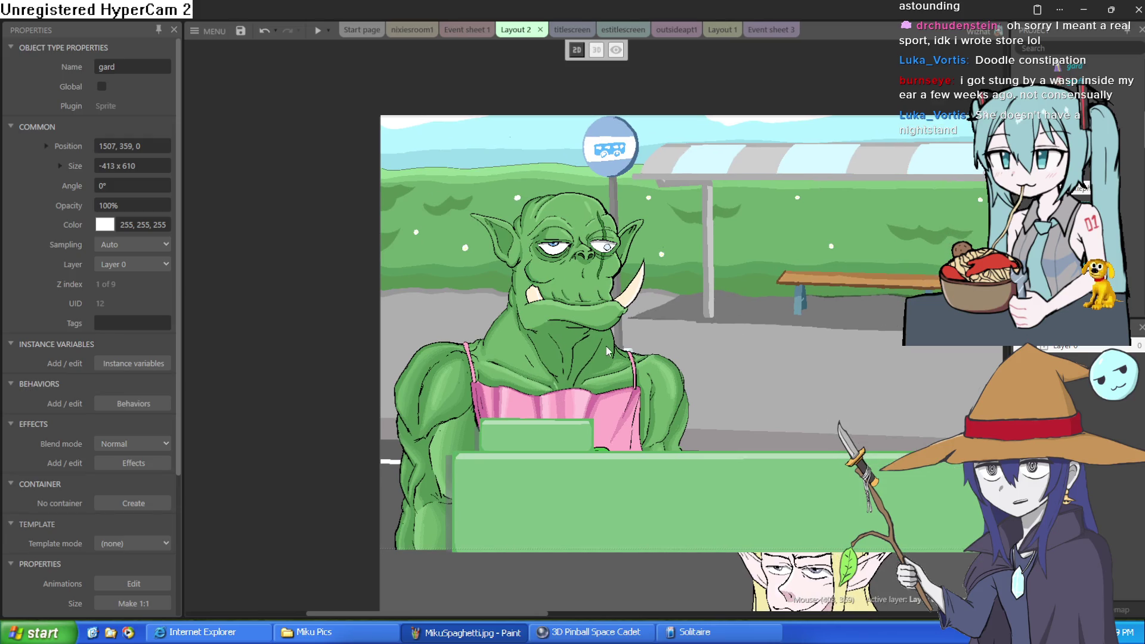
mouse_move(605, 346)
mouse_down()
mouse_move(295, 366)
mouse_move(244, 358)
mouse_up()
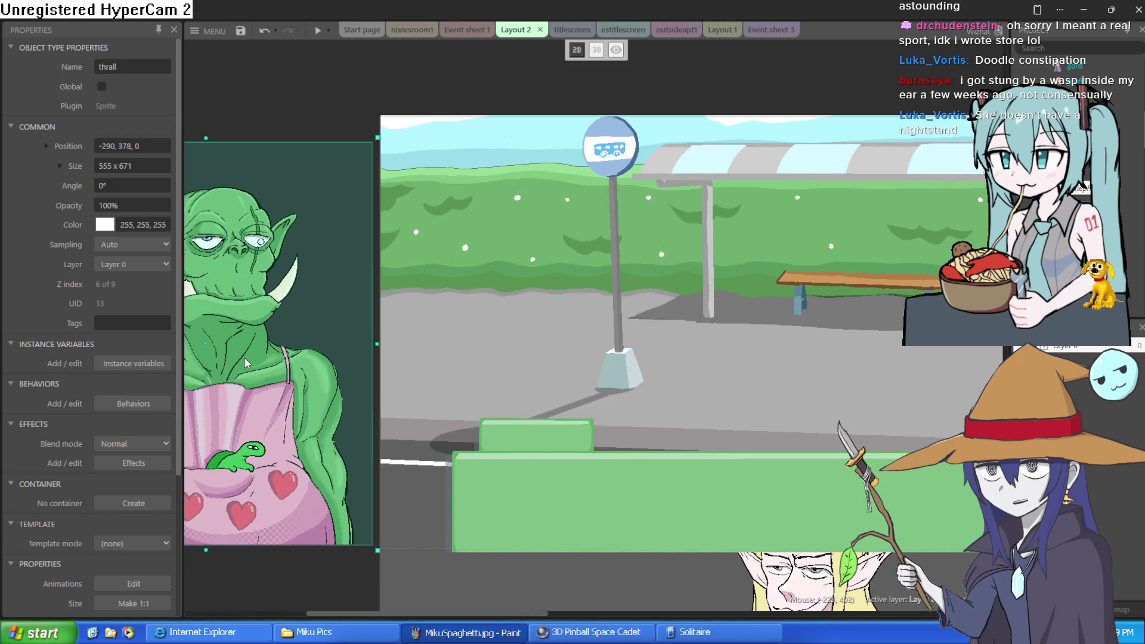
- Place the elf alistar, wizard gard and orc thrall inside the bus-stop scene
scroll(549, 271, right, 4)
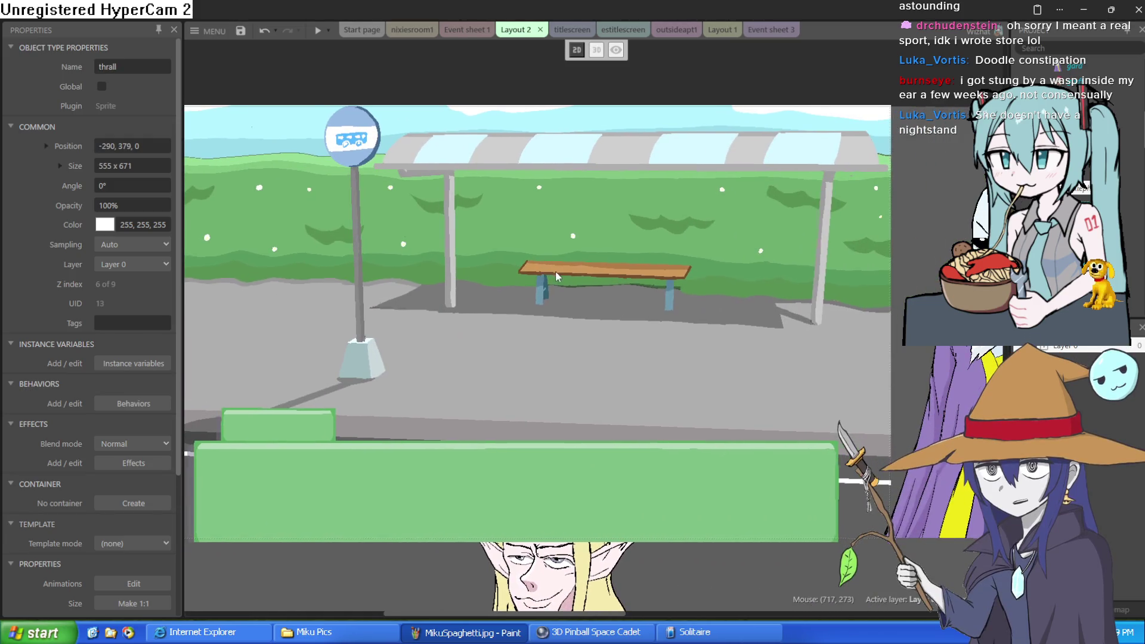
mouse_move(555, 271)
mouse_down()
mouse_move(608, 285)
mouse_move(592, 296)
mouse_move(645, 322)
mouse_move(603, 263)
mouse_up()
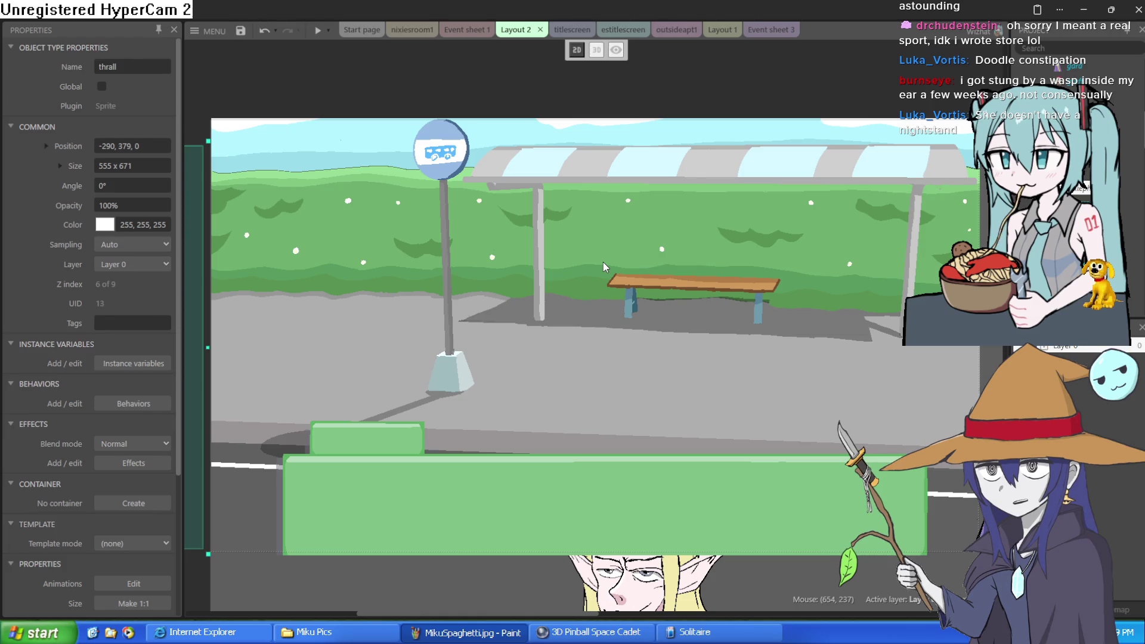
scroll(507, 359, up, 2)
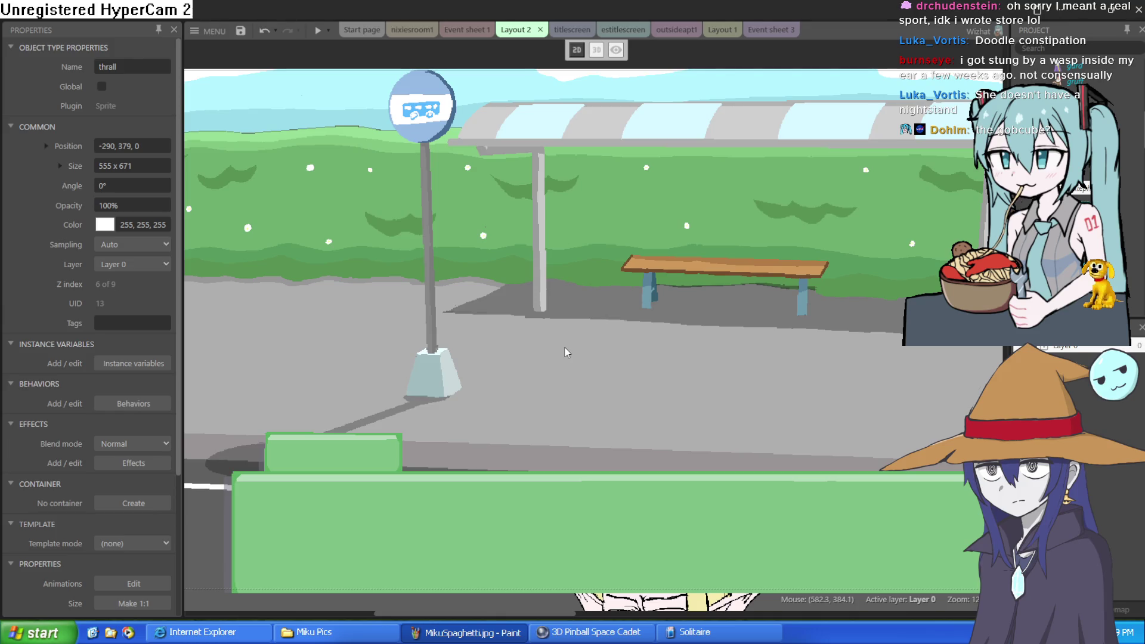
scroll(566, 352, down, 4)
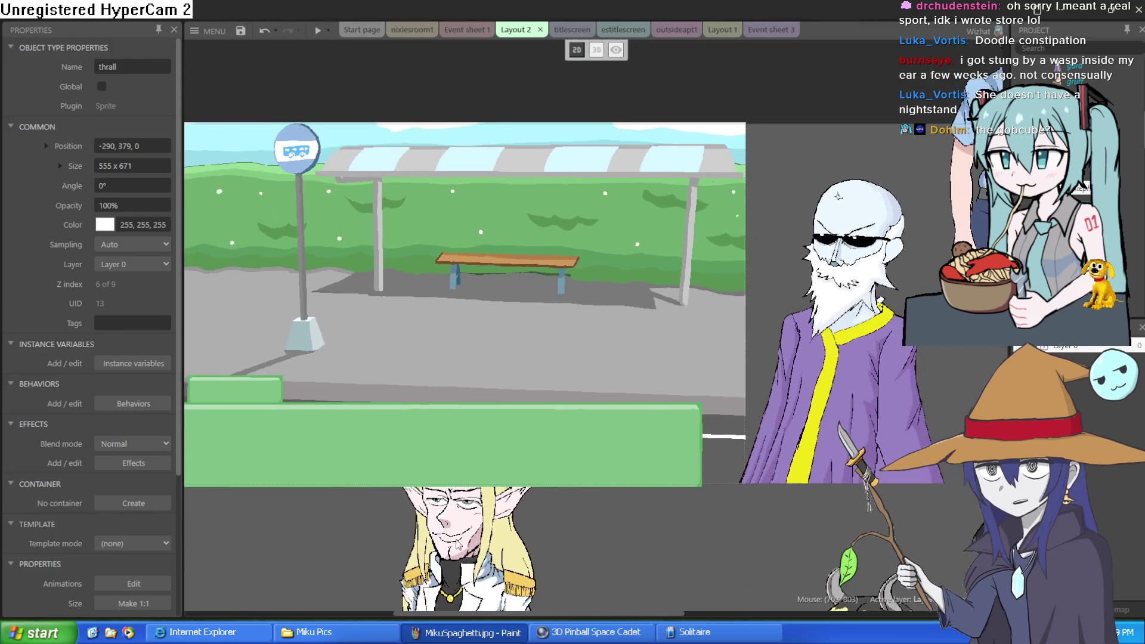
click(470, 424)
drag(470, 424, 450, 268)
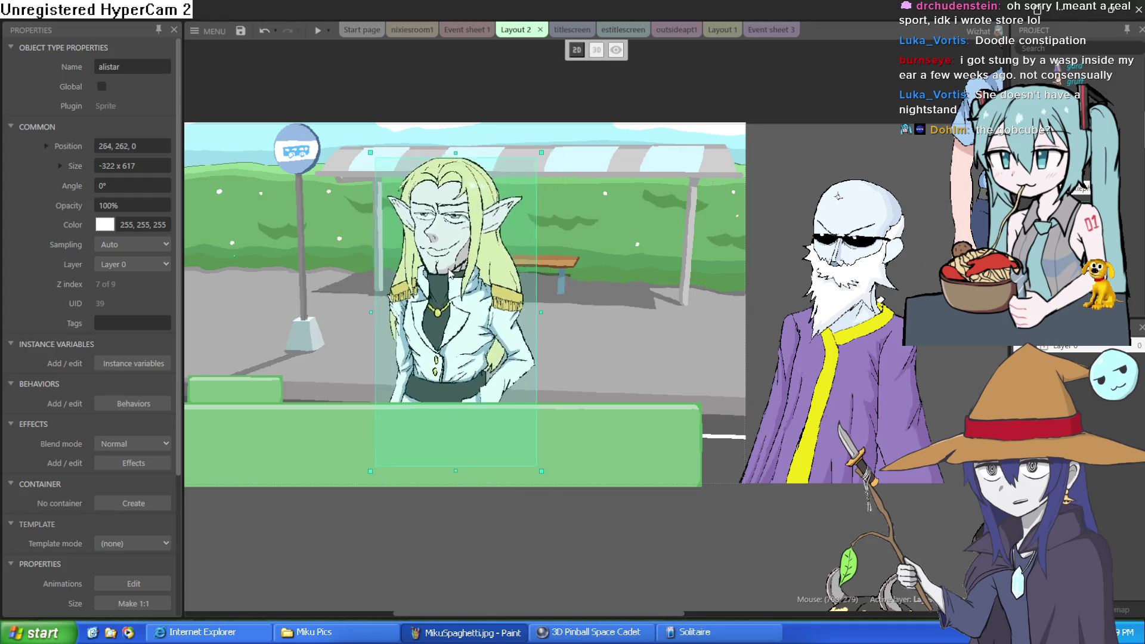
mouse_move(834, 325)
mouse_down()
mouse_move(644, 322)
mouse_move(625, 303)
mouse_up()
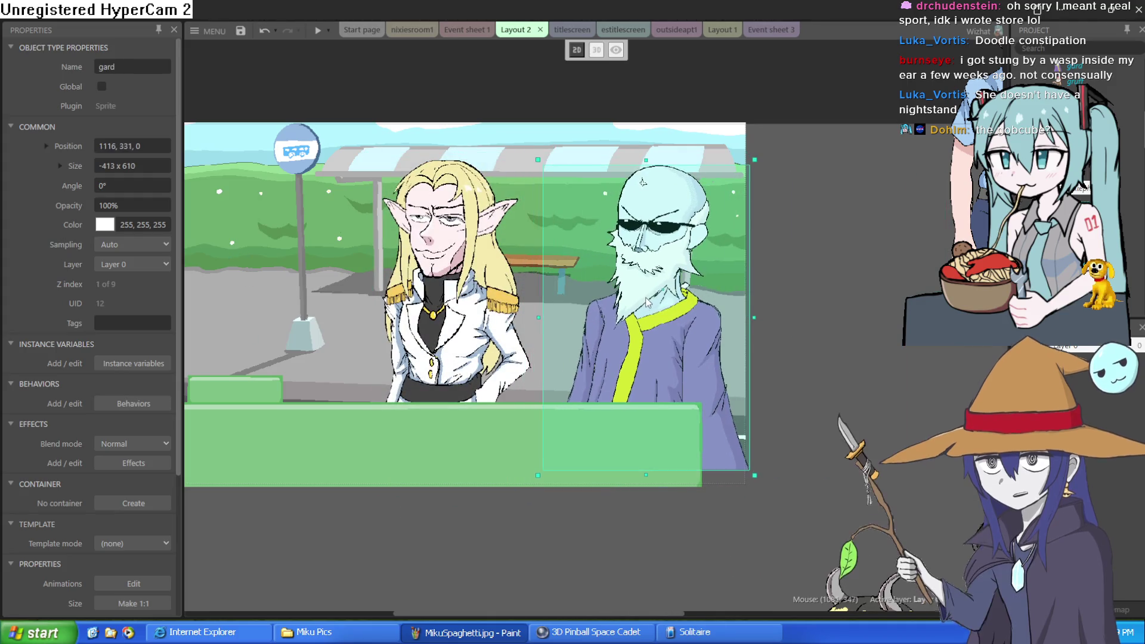
scroll(298, 387, left, 5)
mouse_move(298, 387)
mouse_down()
mouse_move(469, 368)
mouse_move(481, 378)
mouse_up()
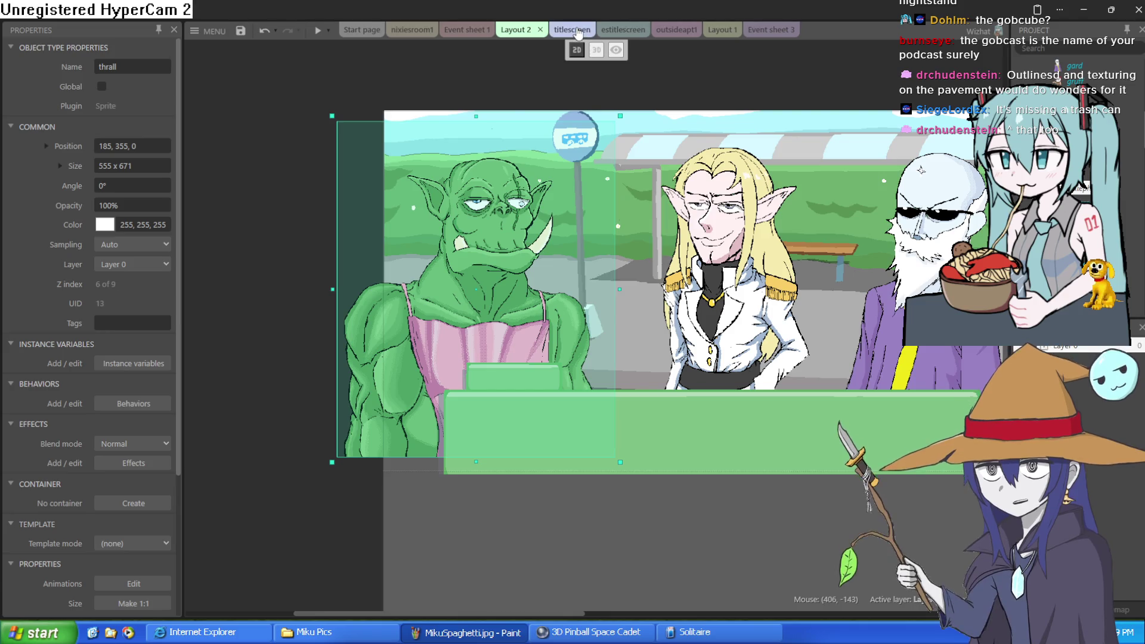
- Go through the titlescreen and estitlescreen layouts to the outsideapt1 hallway layout
click(582, 31)
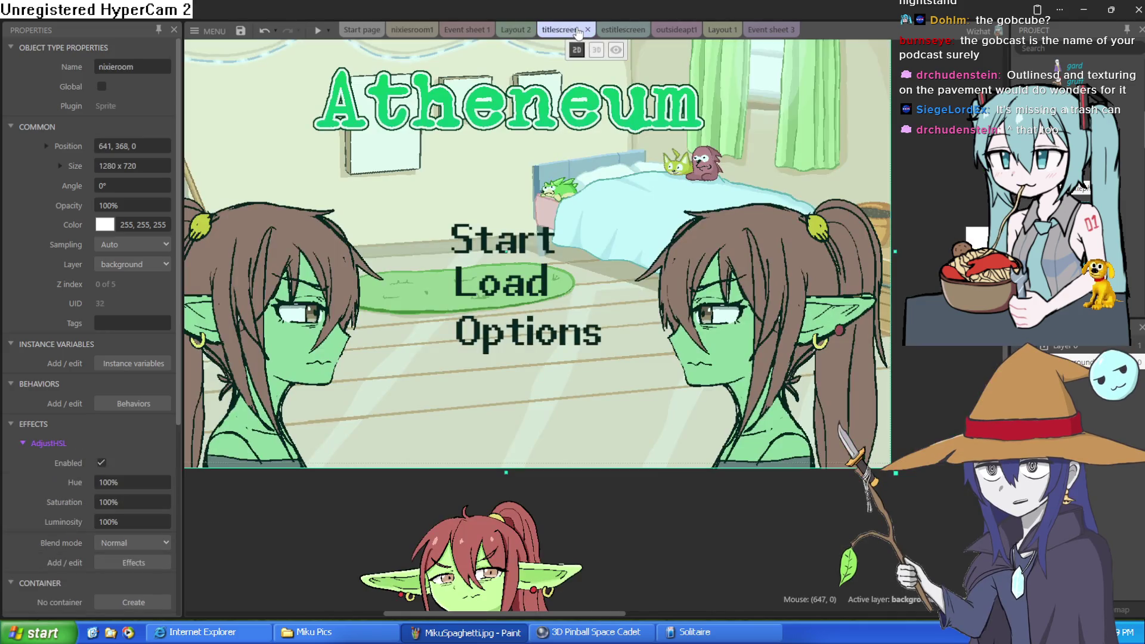
click(625, 30)
click(681, 27)
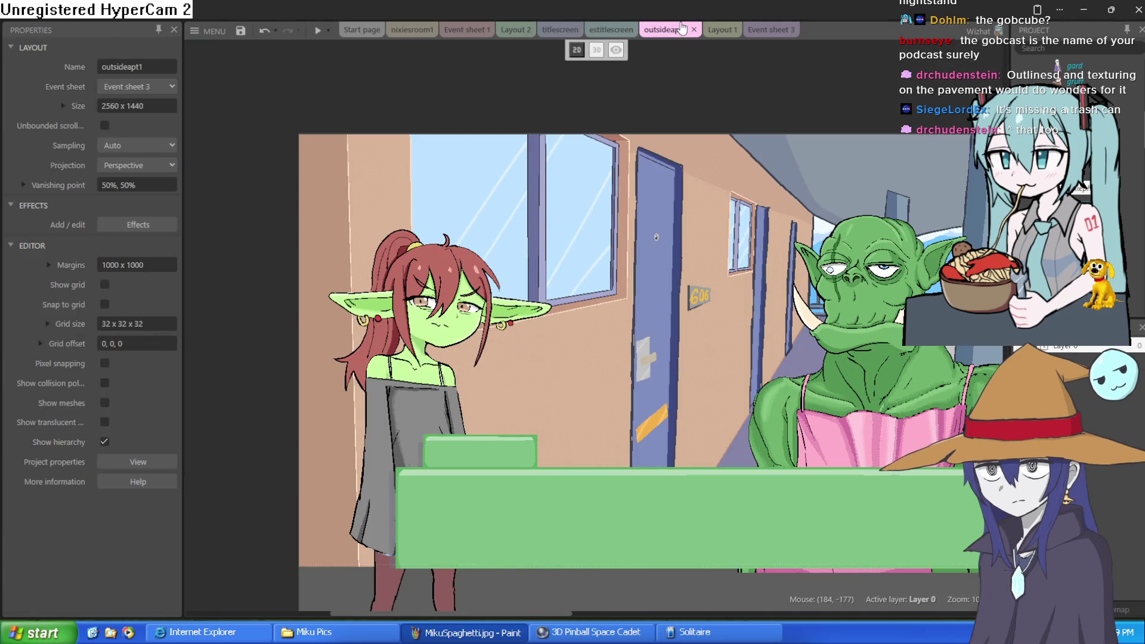
- Nudge the orc thrall down and slightly left to position 992, 397
mouse_move(767, 163)
mouse_down()
mouse_move(661, 152)
mouse_move(660, 137)
mouse_move(672, 145)
mouse_up()
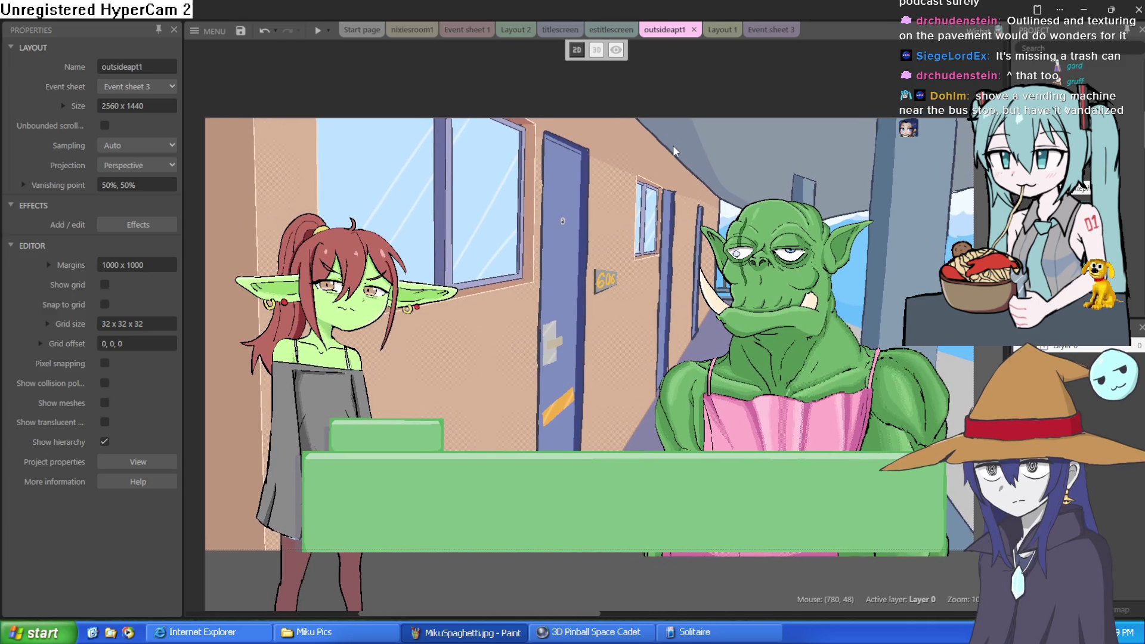
click(843, 387)
mouse_move(858, 349)
mouse_down()
mouse_move(833, 361)
mouse_move(865, 399)
mouse_move(839, 384)
mouse_move(855, 393)
mouse_move(1121, 388)
mouse_move(616, 389)
mouse_up()
- Reposition nixie to 302, 520 in the hallway, then switch to Layout 1
scroll(617, 388, left, 5)
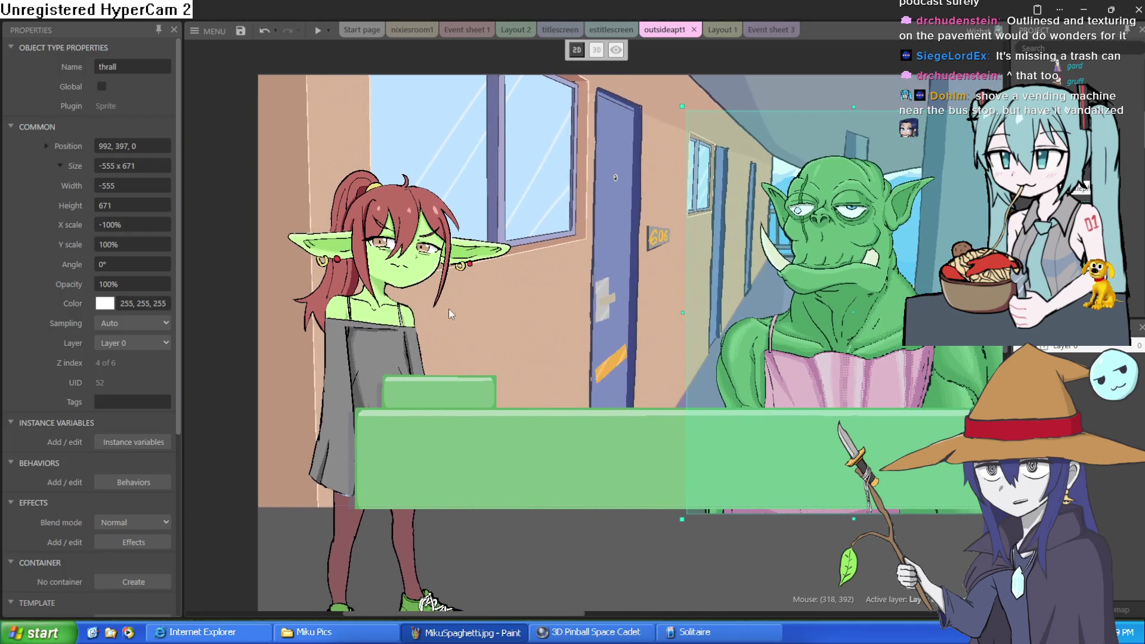
click(449, 309)
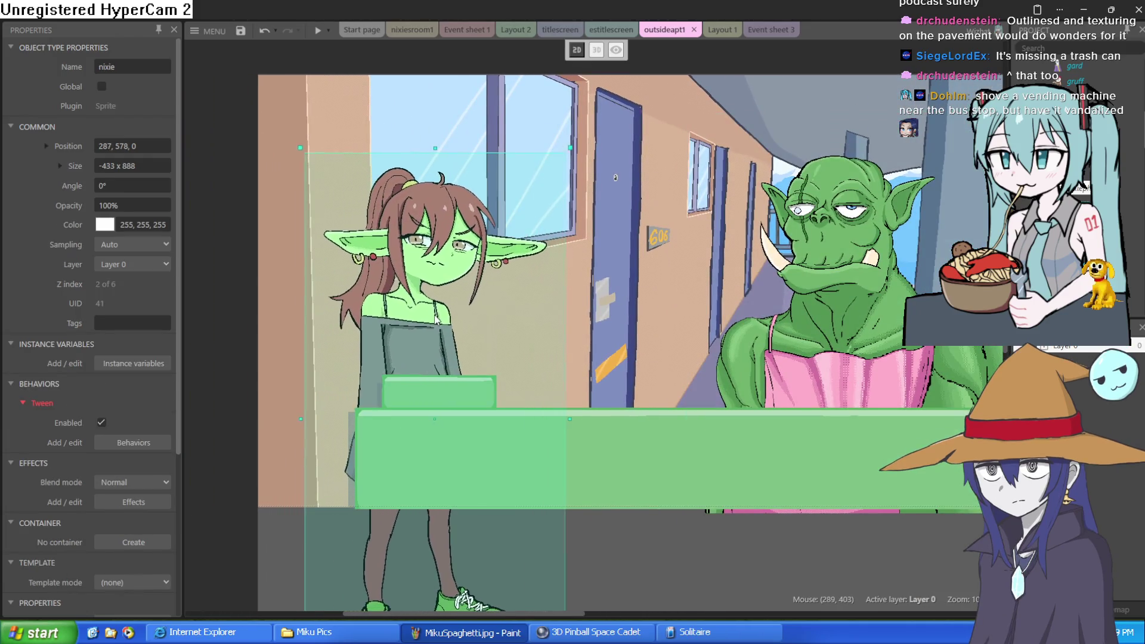
drag(452, 296, 448, 267)
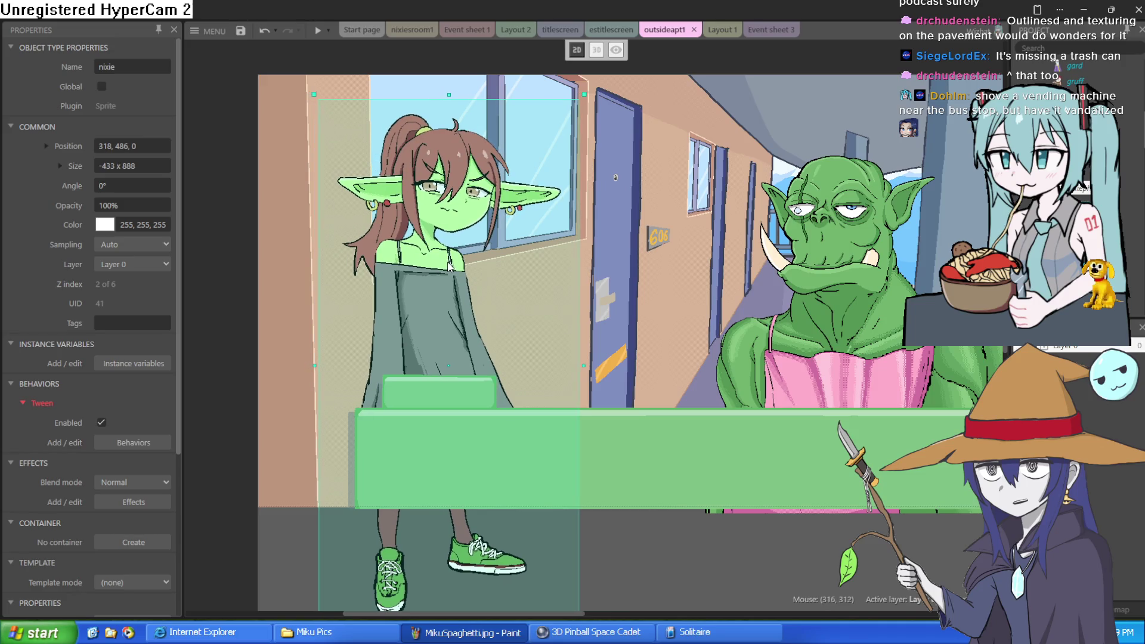
mouse_move(448, 267)
mouse_down()
mouse_move(450, 252)
mouse_move(453, 273)
mouse_move(447, 267)
mouse_up()
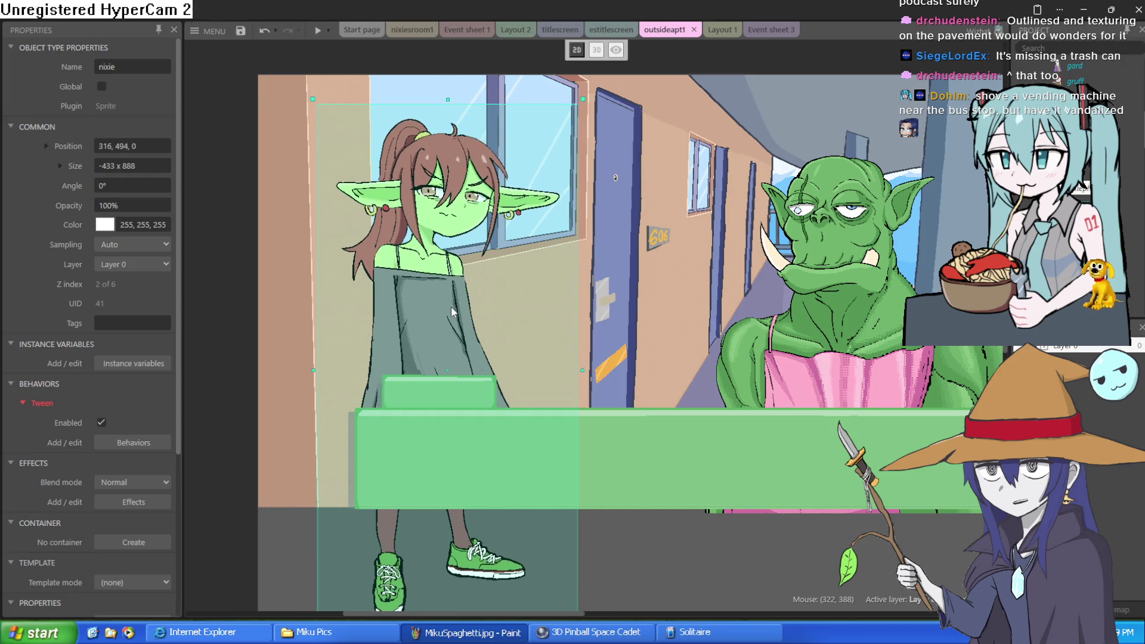
mouse_move(451, 306)
mouse_down()
mouse_move(402, 288)
mouse_move(302, 317)
mouse_move(198, 313)
mouse_move(442, 323)
mouse_up()
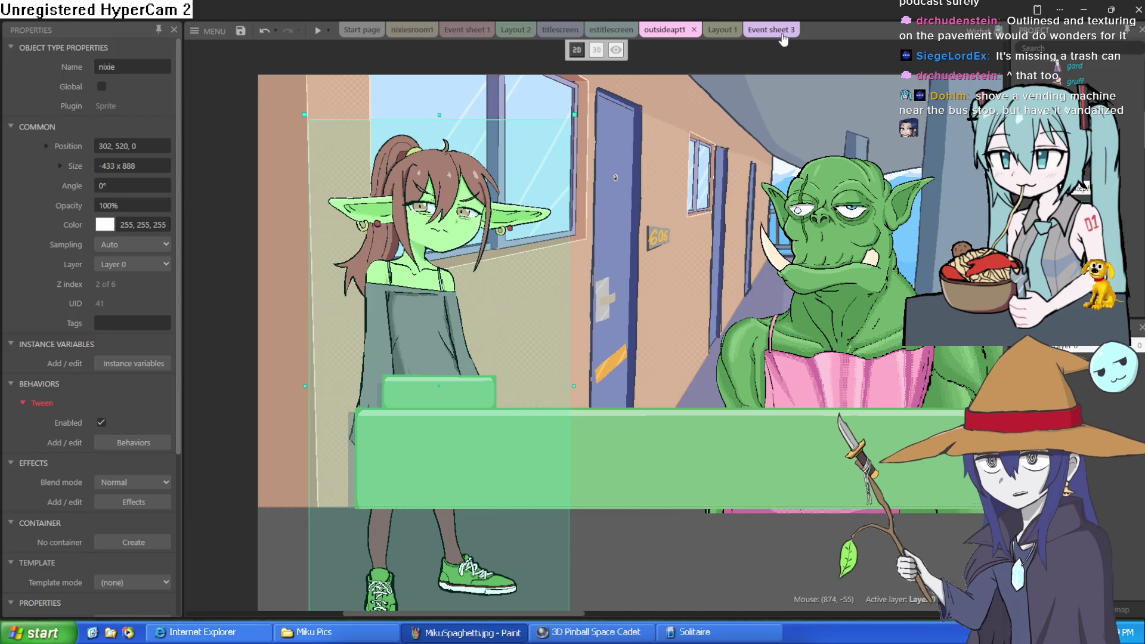
click(716, 30)
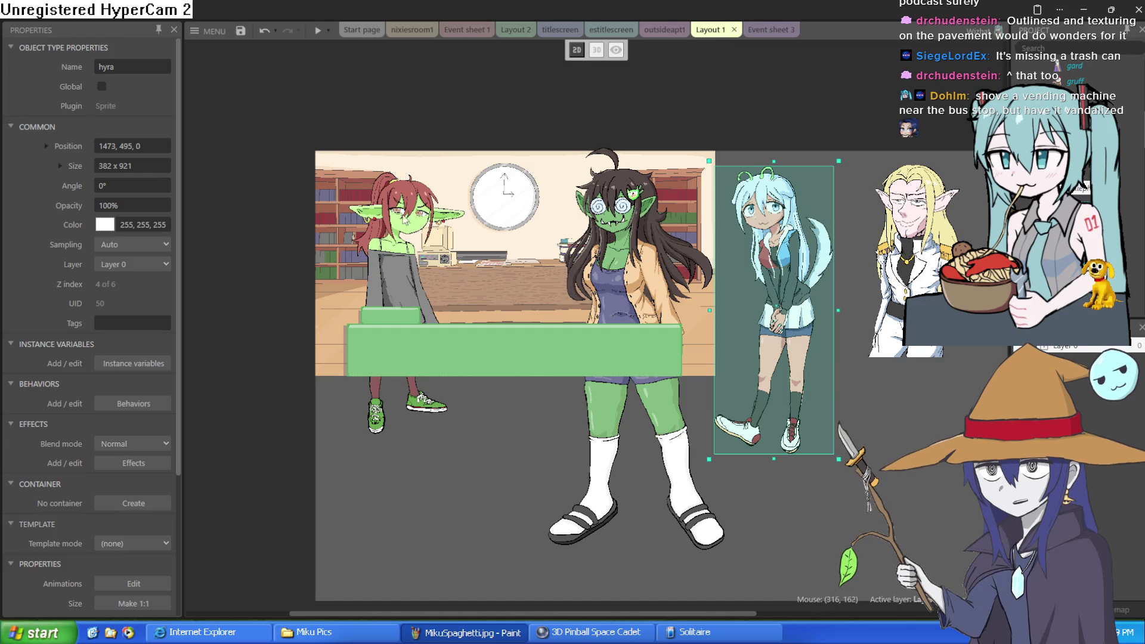
- Zoom in on the wall clock area of the Layout 1 library scene
scroll(492, 213, up, 3)
scroll(521, 212, up, 1)
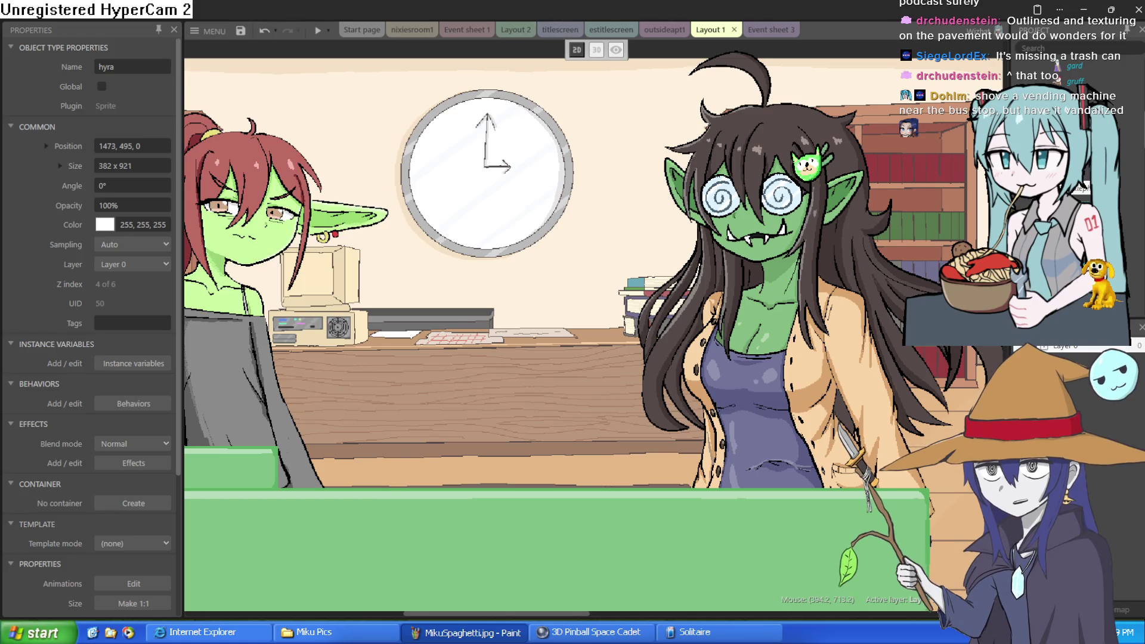
- Look through the nixiesroom1 layout, Event sheet 1 and Layout 2, briefly opening the wizard's image
click(408, 31)
click(471, 29)
click(516, 30)
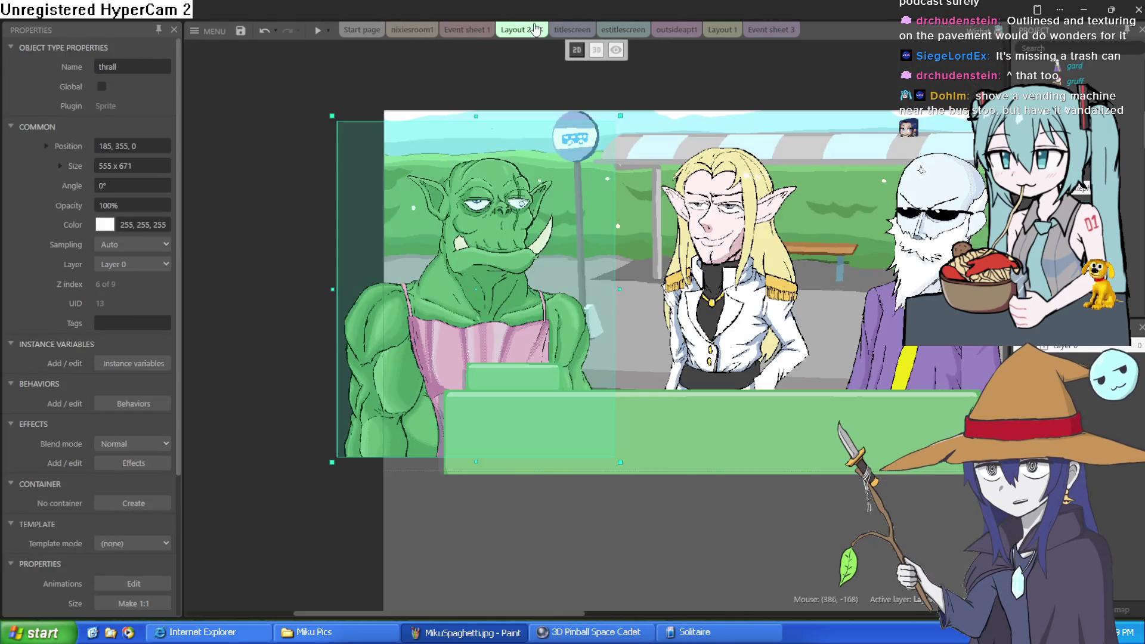
double_click(860, 156)
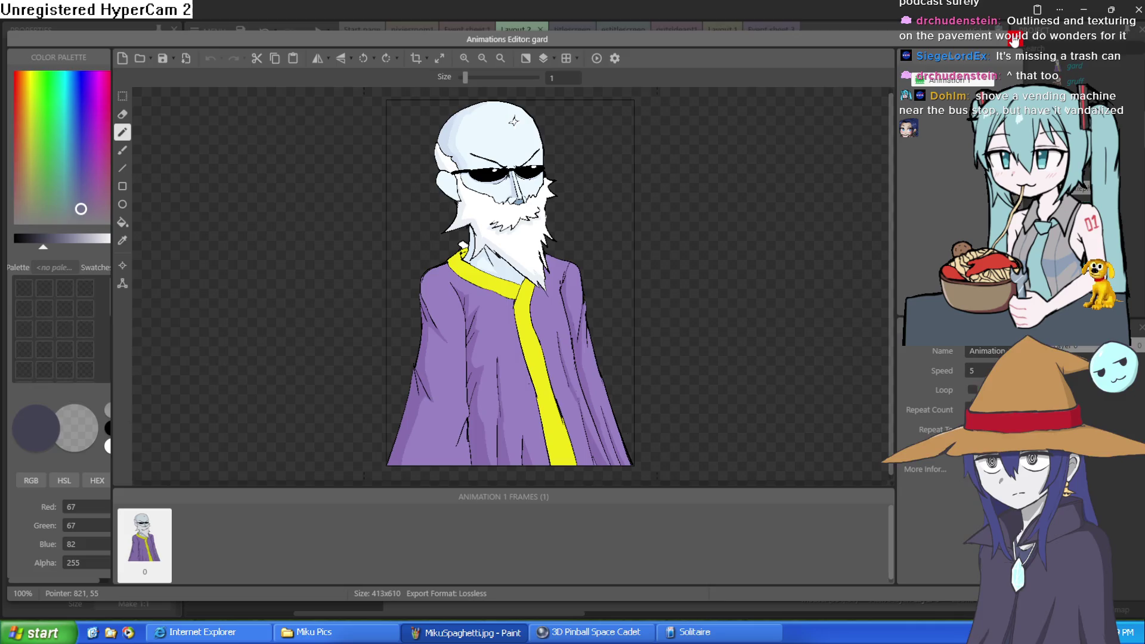
key(Escape)
- Open the bus-stop background image, save the Construct 3 project, close the editor and switch to Clip Studio Paint
double_click(796, 130)
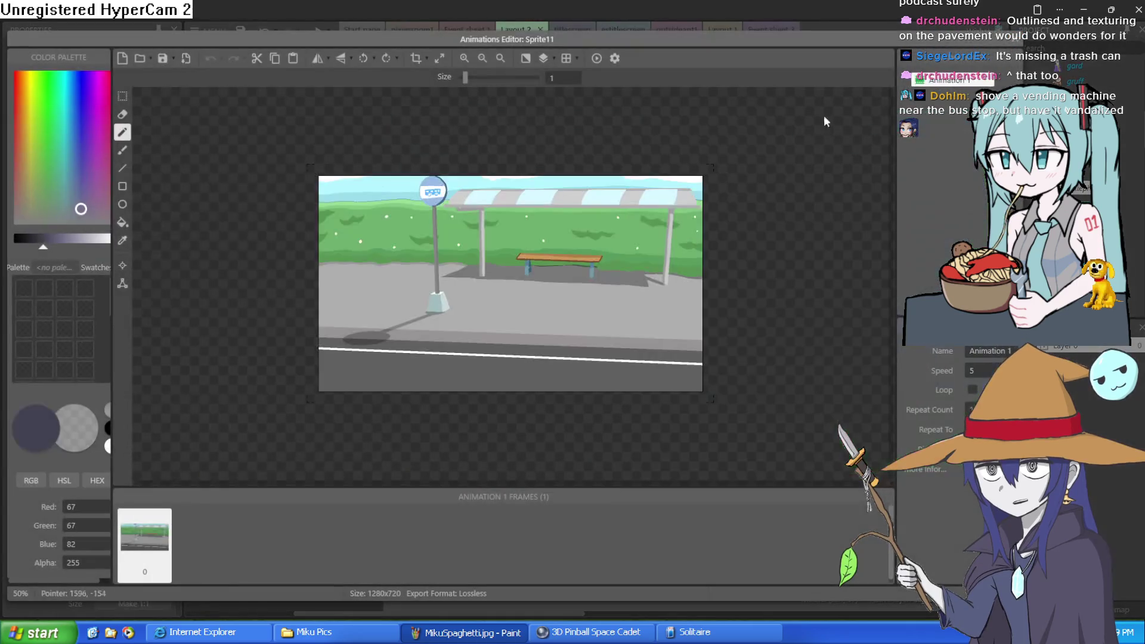
click(163, 59)
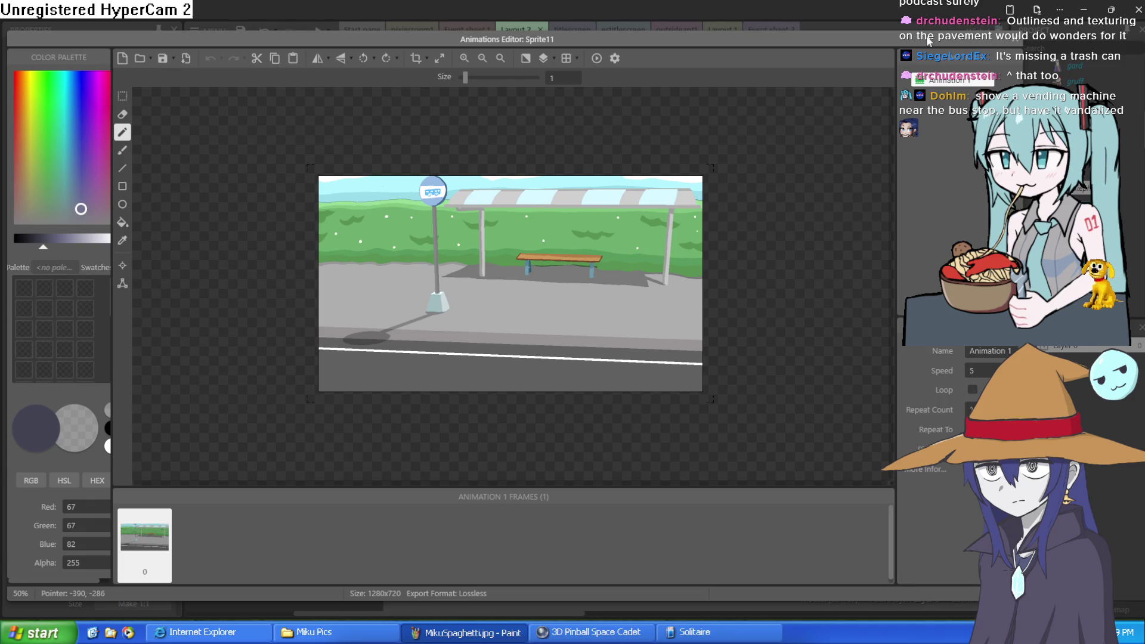
click(1014, 40)
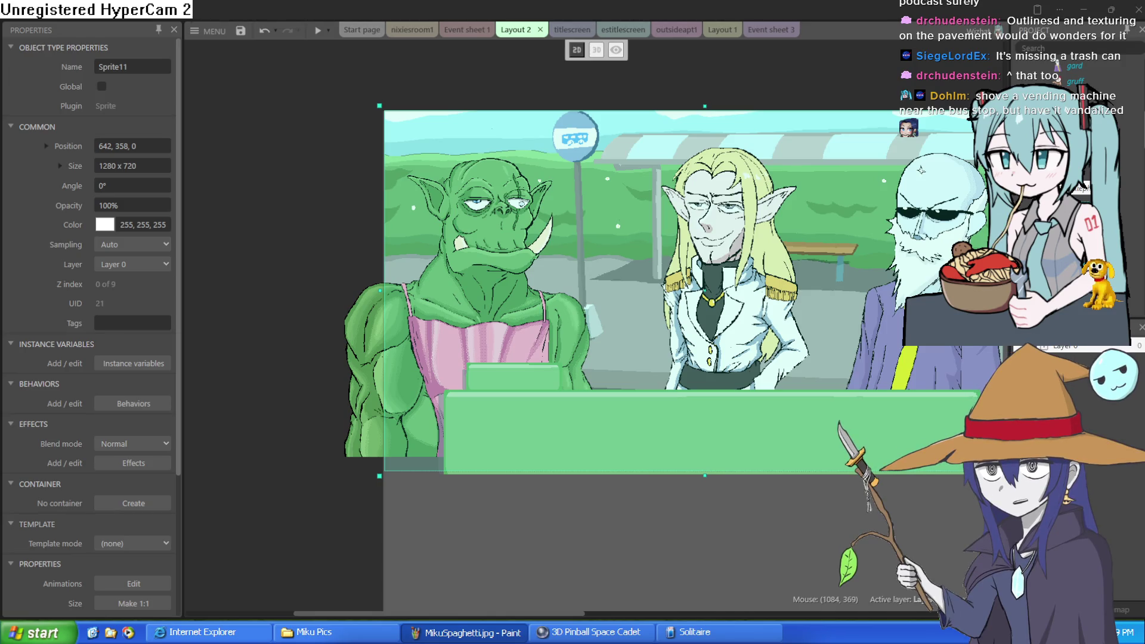
key(alt+Tab)
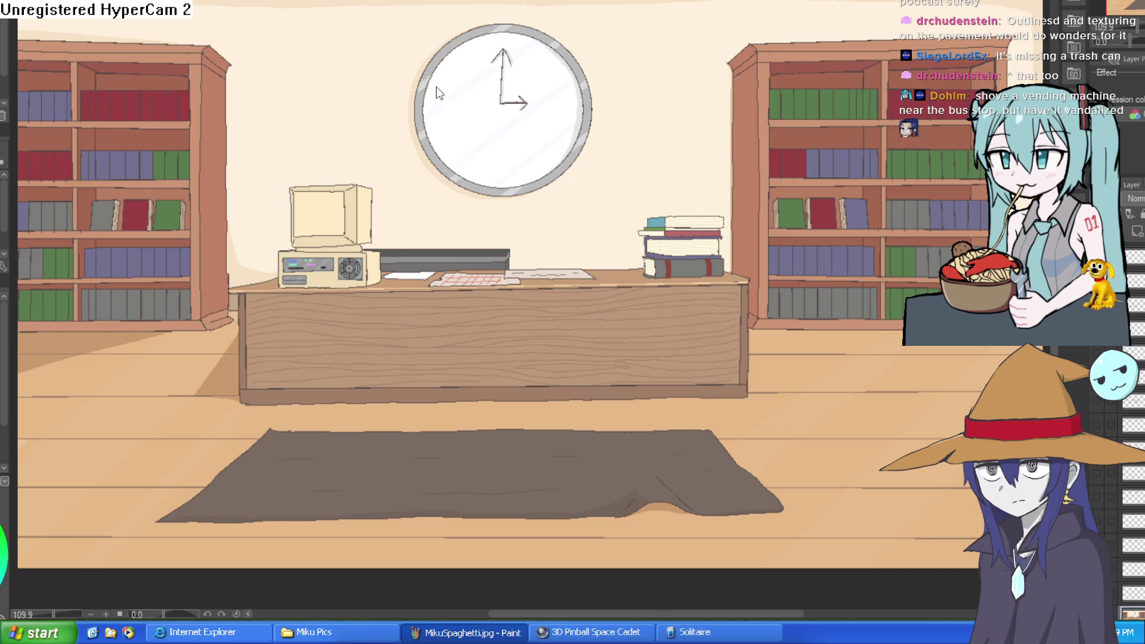
- Bring up the bus-stop background canvas with Ctrl+Tab
key(ctrl+Tab)
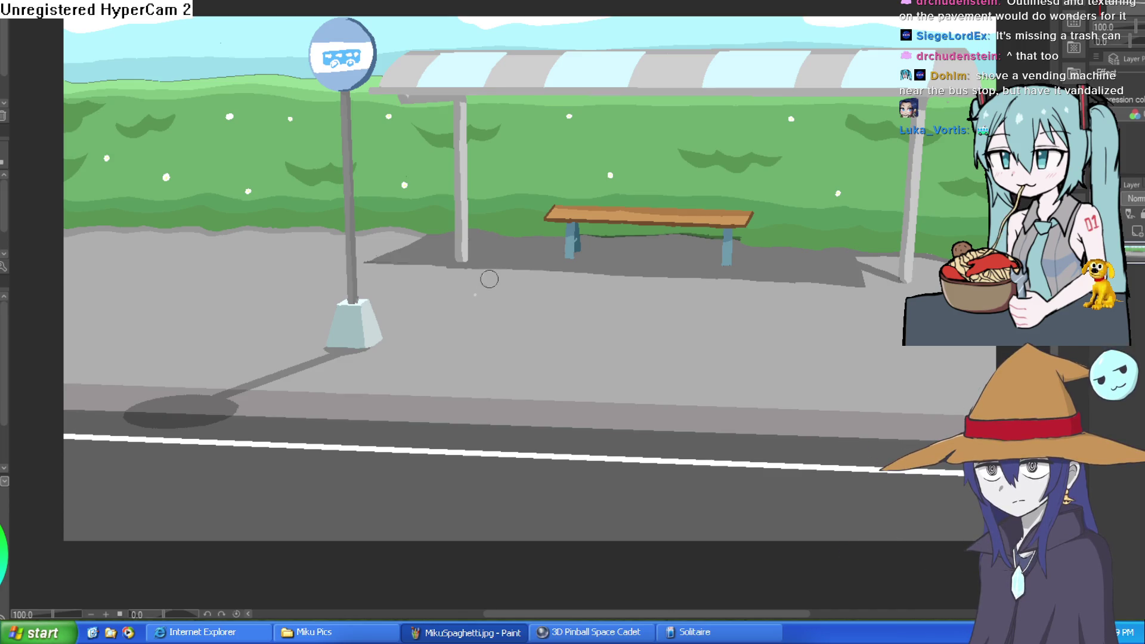
- Shift the bus-stop scene to the right, then return to the library room canvas
drag(533, 376, 655, 349)
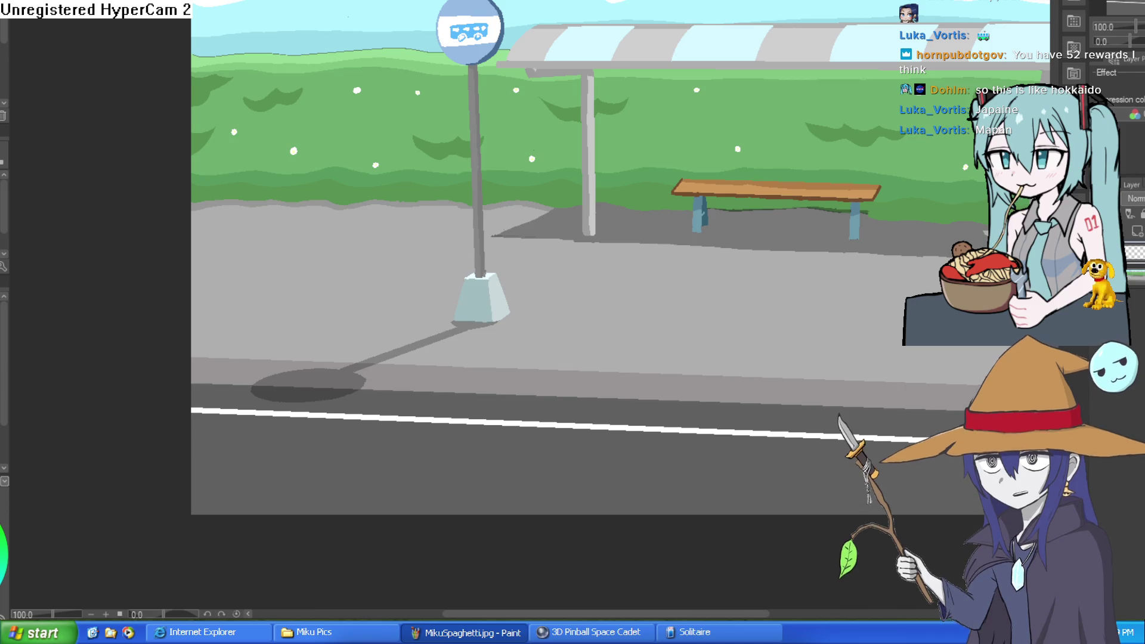
key(ctrl+Tab)
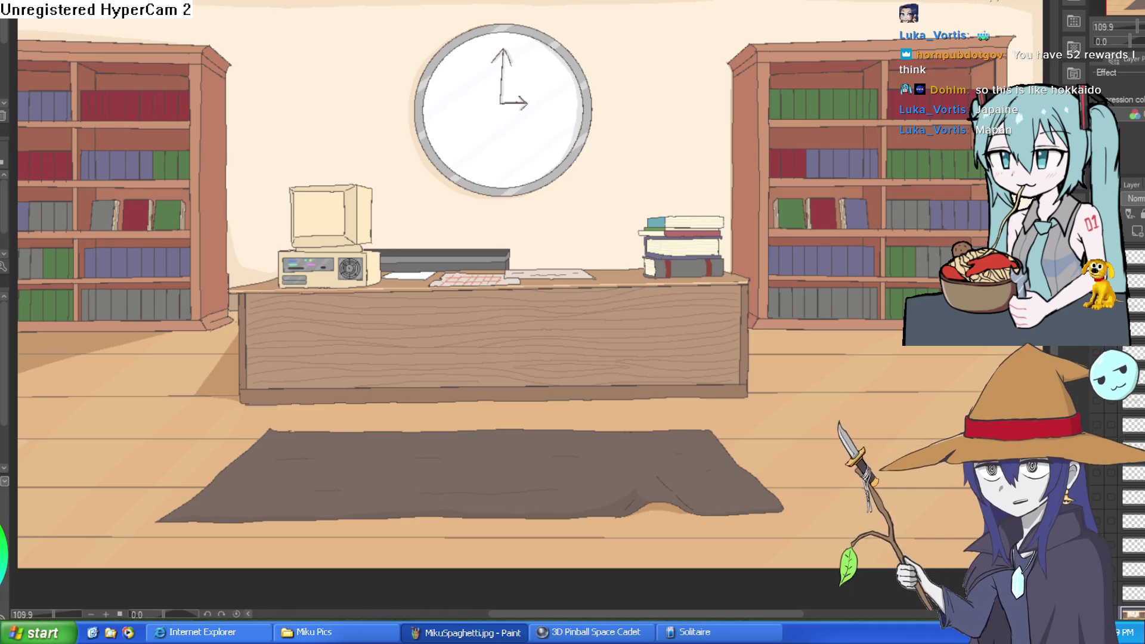
- Return to the bus-stop canvas, bring the bench into view, zoom out and centre the whole scene
key(ctrl+Tab)
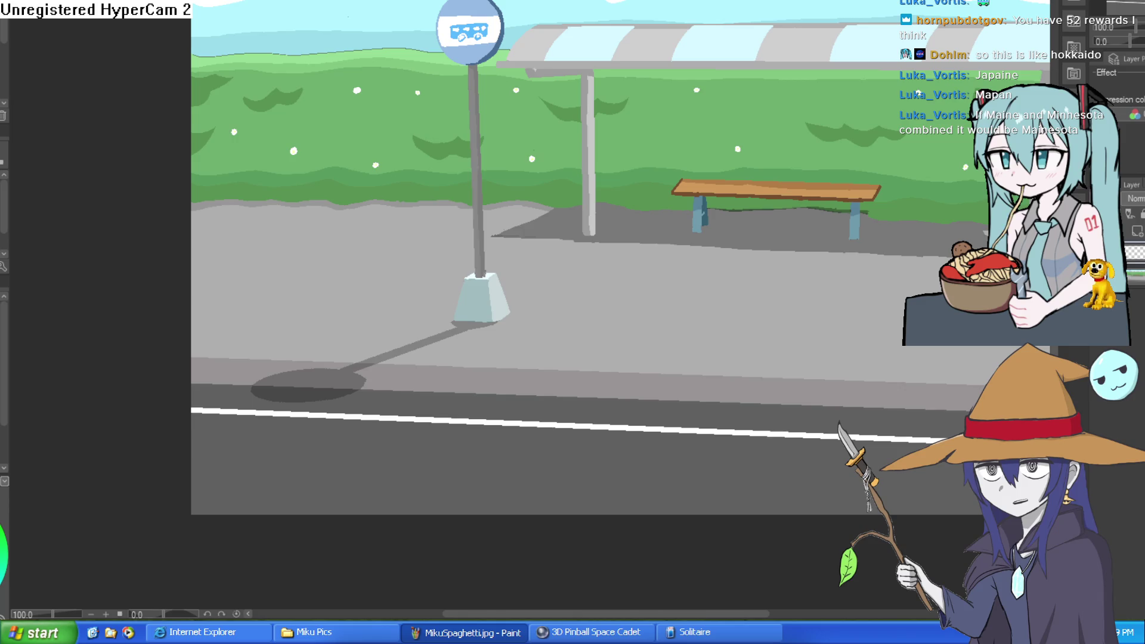
mouse_move(870, 316)
mouse_down()
mouse_move(736, 305)
mouse_move(735, 283)
mouse_up()
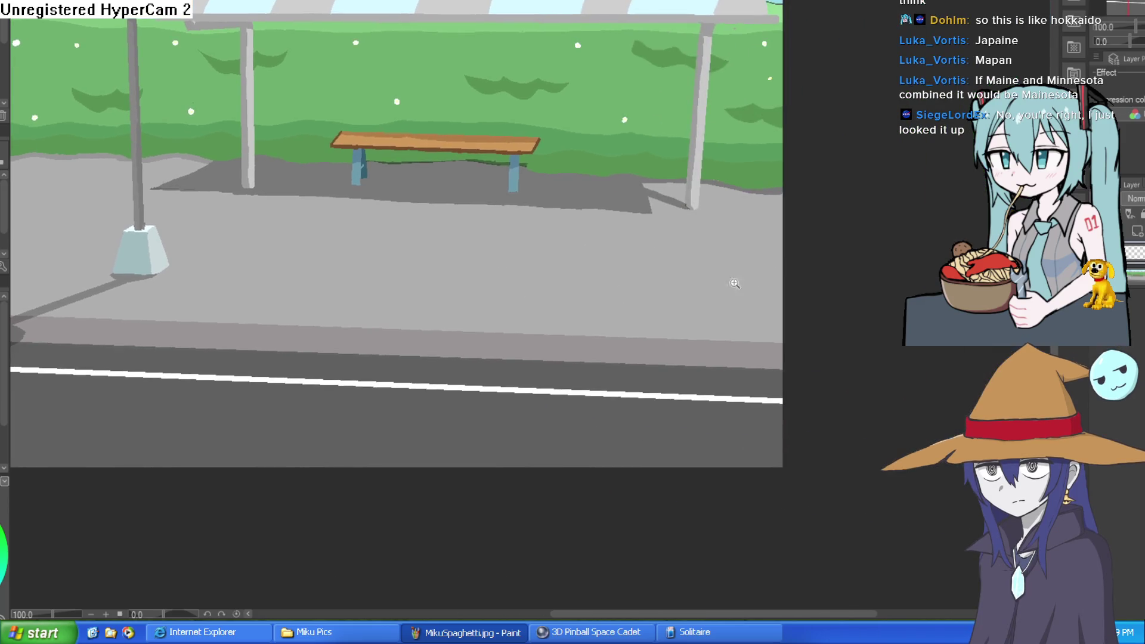
scroll(734, 283, down, 3)
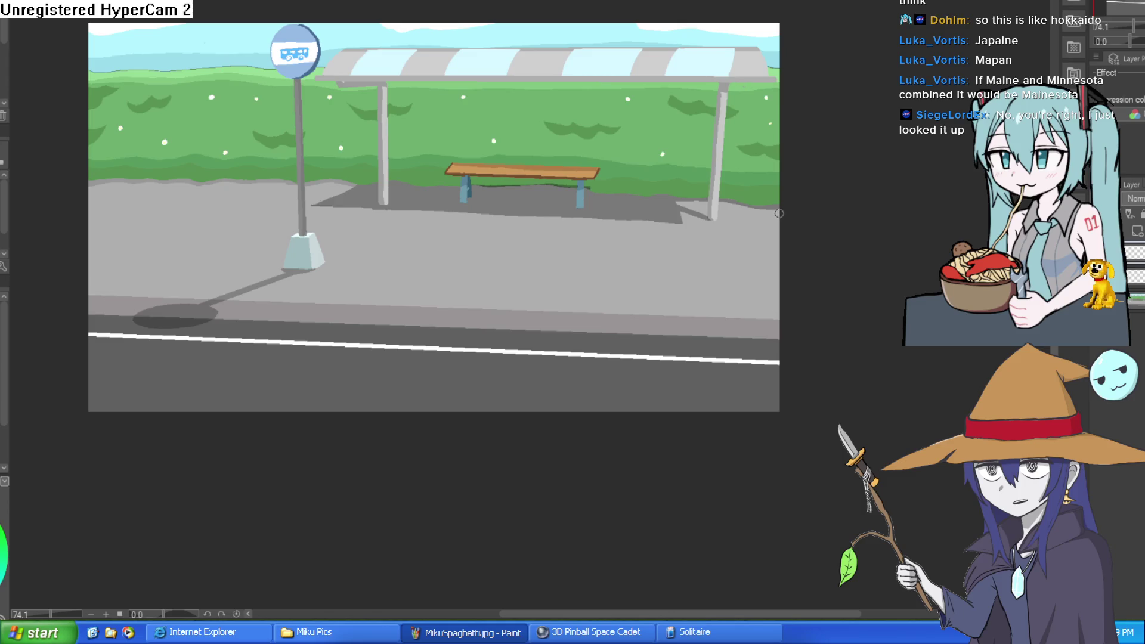
drag(619, 258, 624, 238)
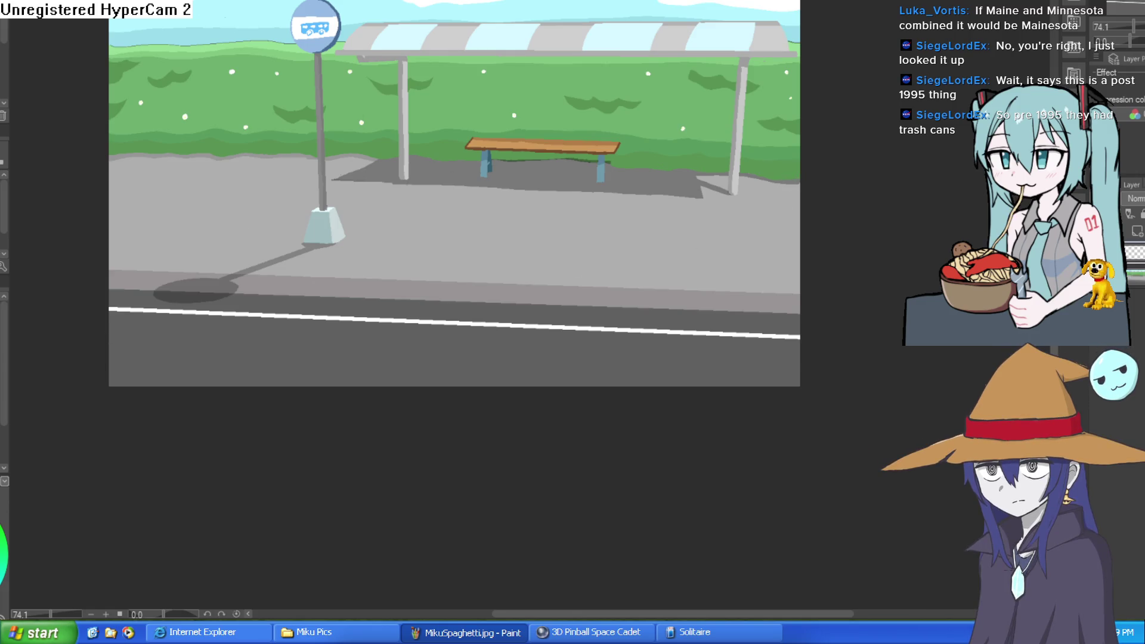
- Select the sidewalk area of the bus-stop scene
scroll(665, 236, up, 1)
click(724, 251)
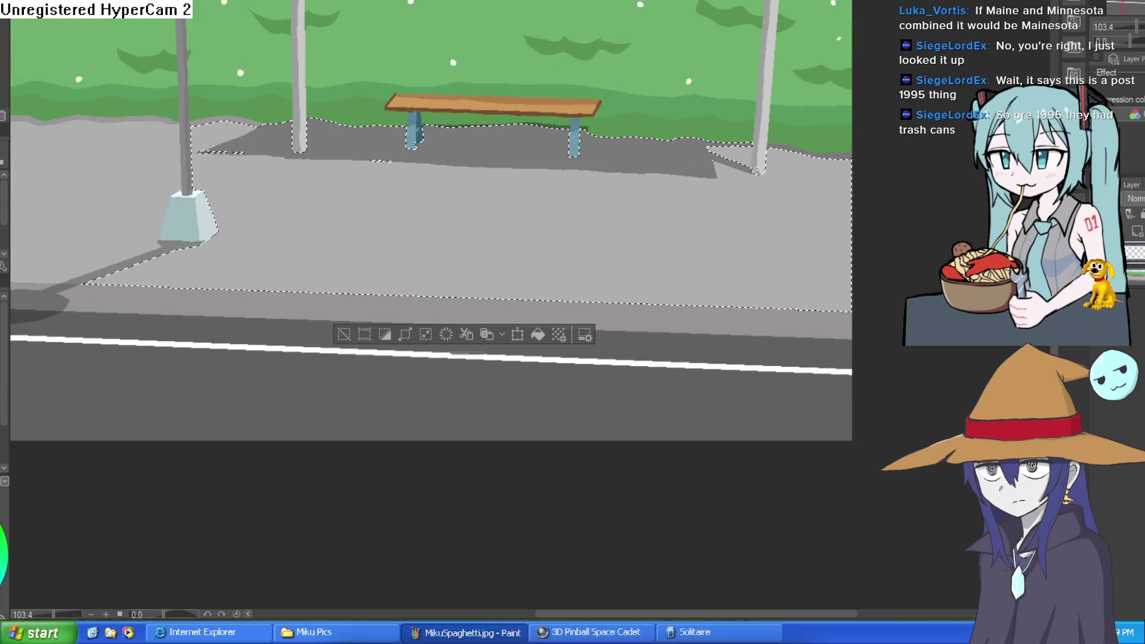
scroll(324, 202, left, 3)
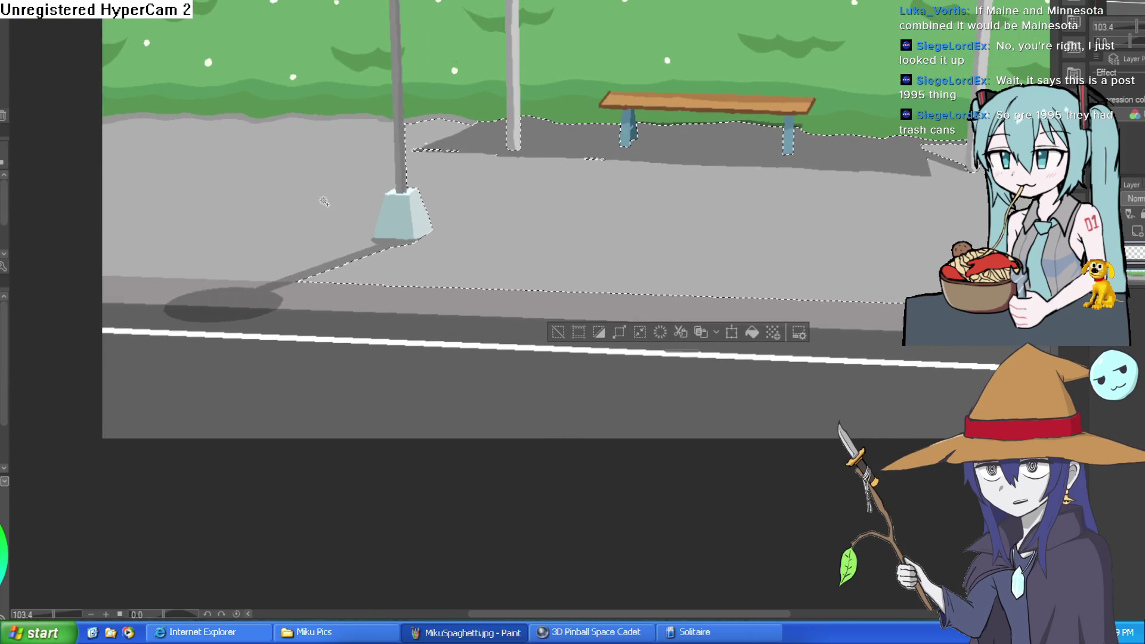
scroll(598, 201, down, 3)
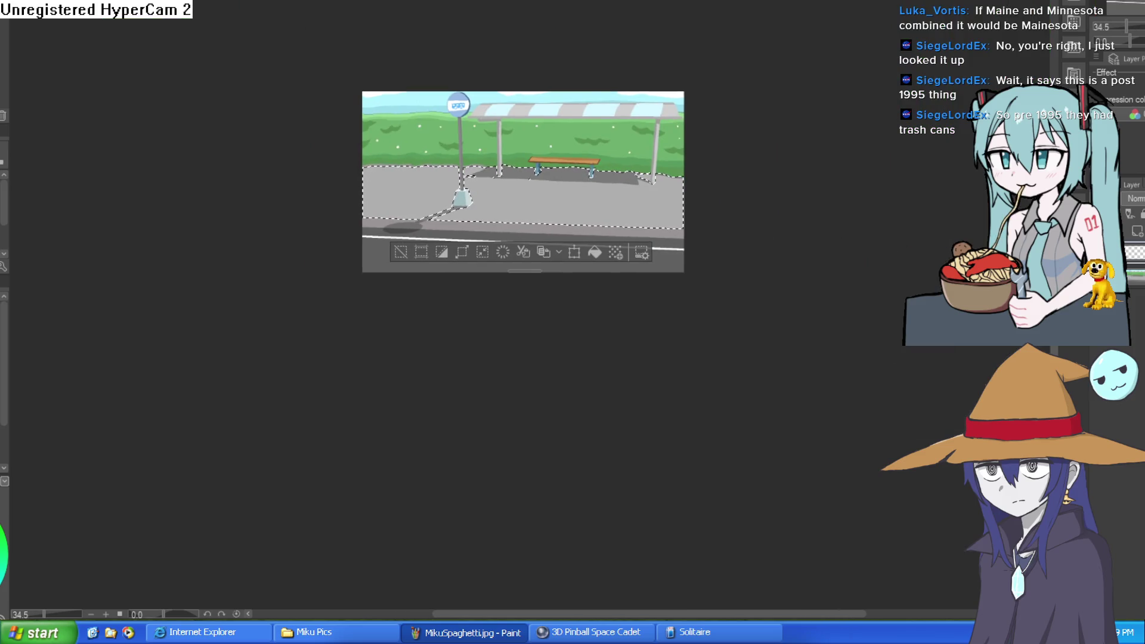
scroll(653, 211, up, 3)
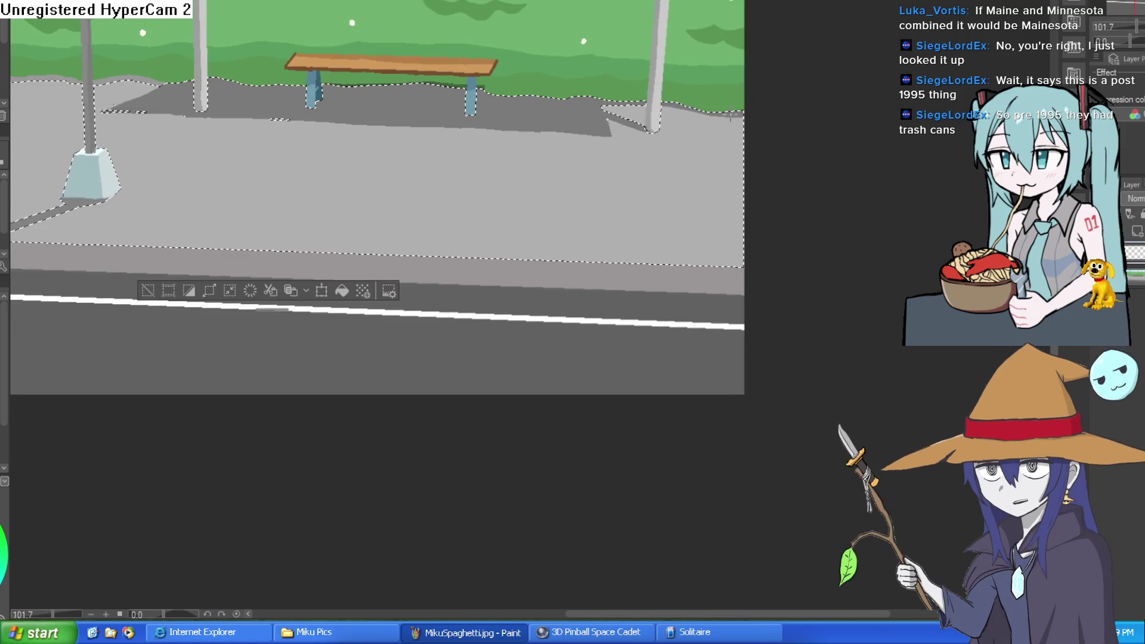
- Draw three diagonal paving lines across the sidewalk, from right to left
mouse_move(730, 117)
mouse_down()
mouse_move(680, 218)
mouse_move(640, 266)
mouse_up()
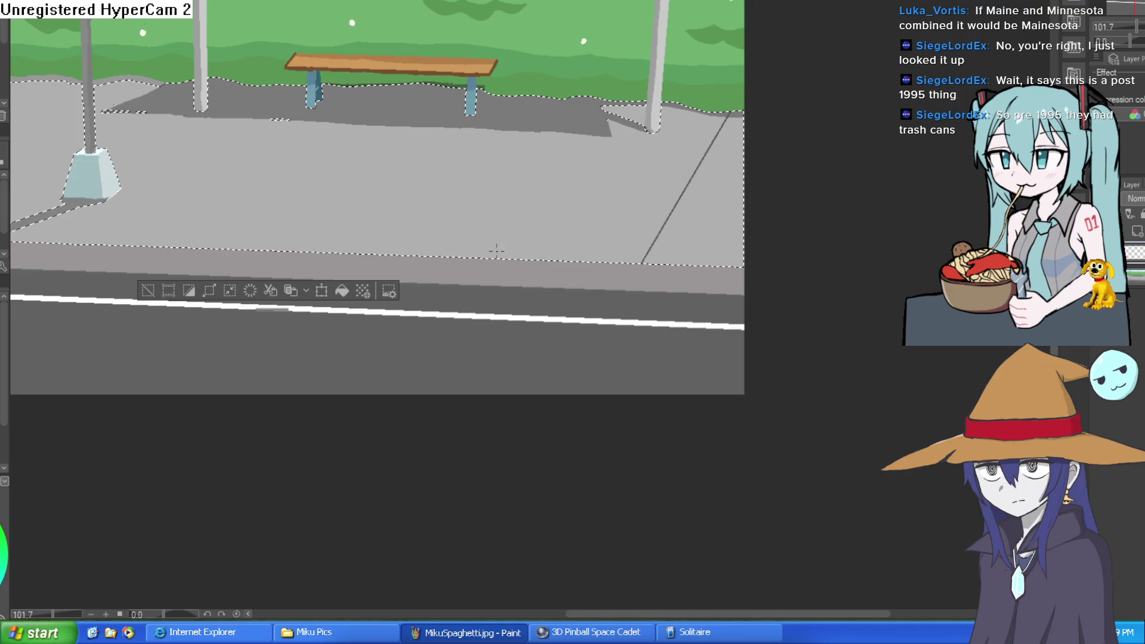
mouse_move(599, 100)
mouse_down()
mouse_move(507, 241)
mouse_move(463, 248)
mouse_up()
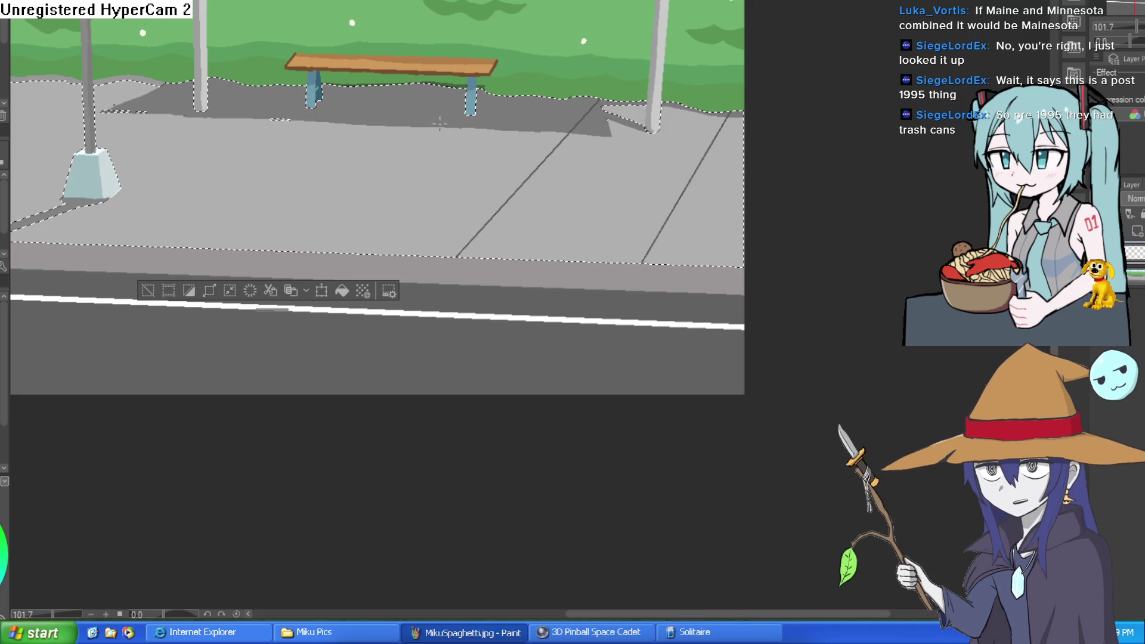
drag(424, 84, 217, 248)
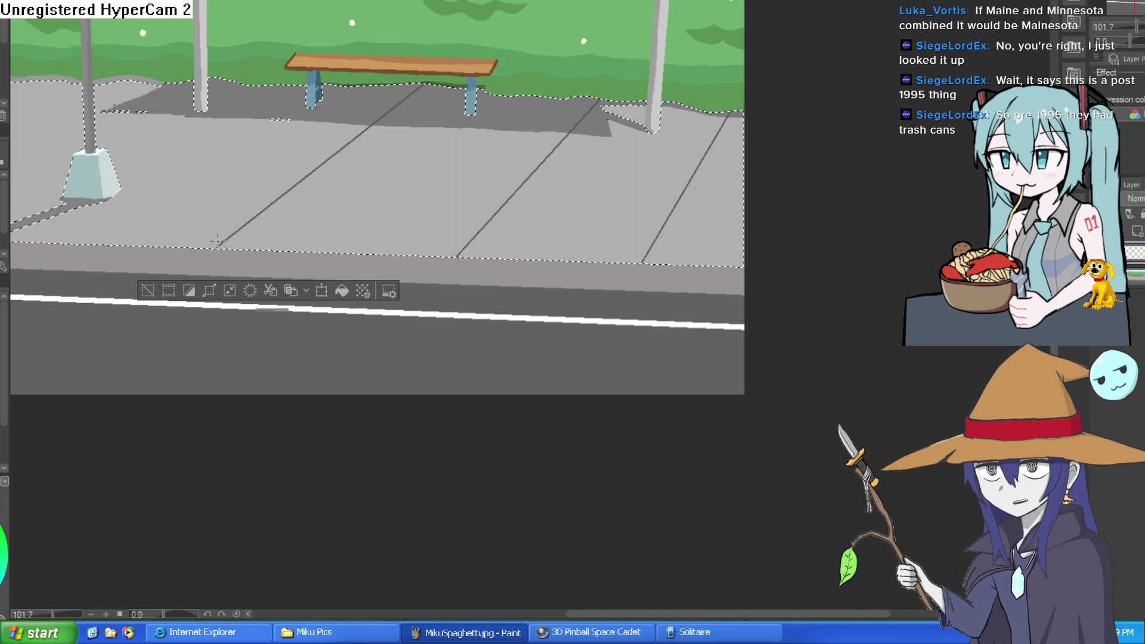
scroll(404, 324, left, 5)
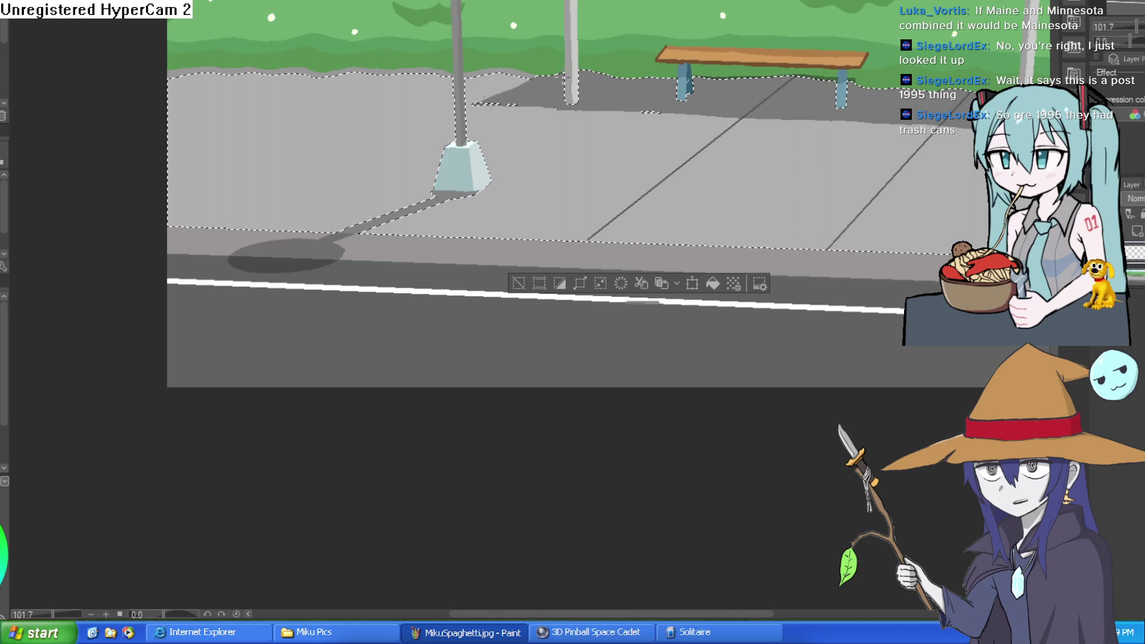
- Try a diagonal paving line near the pole twice, undoing both attempts, then zoom back out
drag(563, 74, 290, 231)
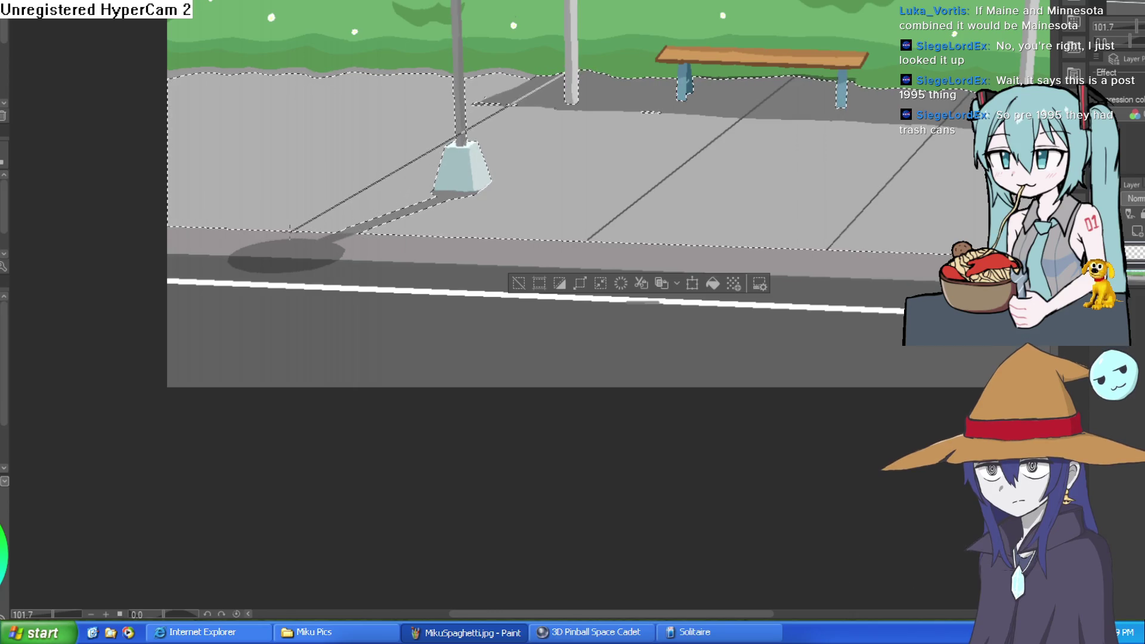
key(ctrl+z)
scroll(438, 194, down, 3)
scroll(438, 194, up, 4)
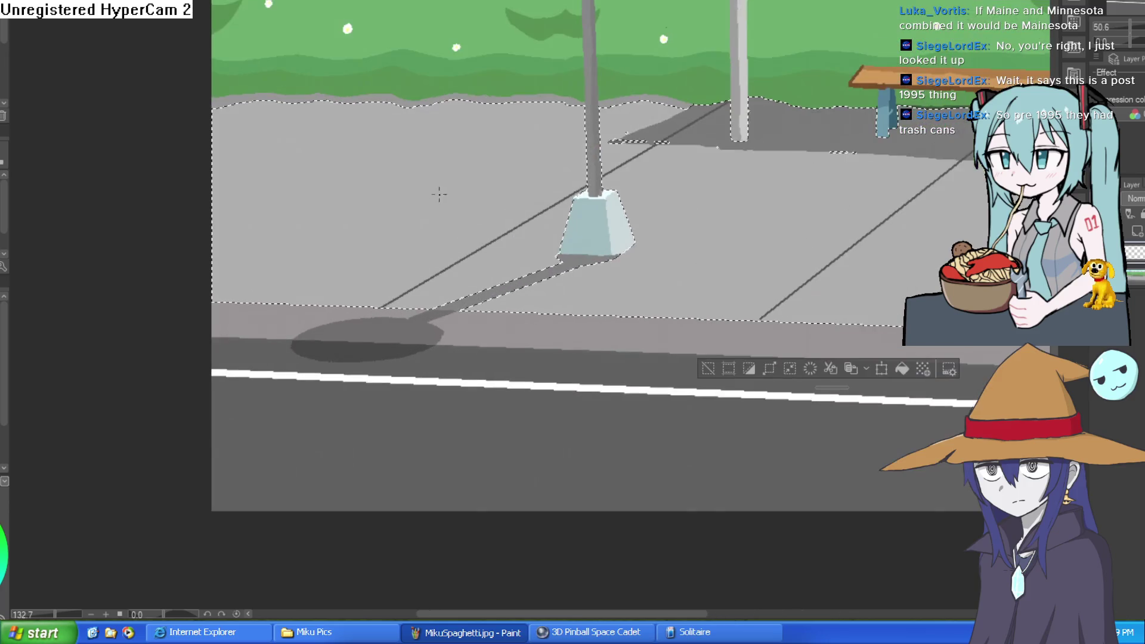
drag(415, 104, 215, 284)
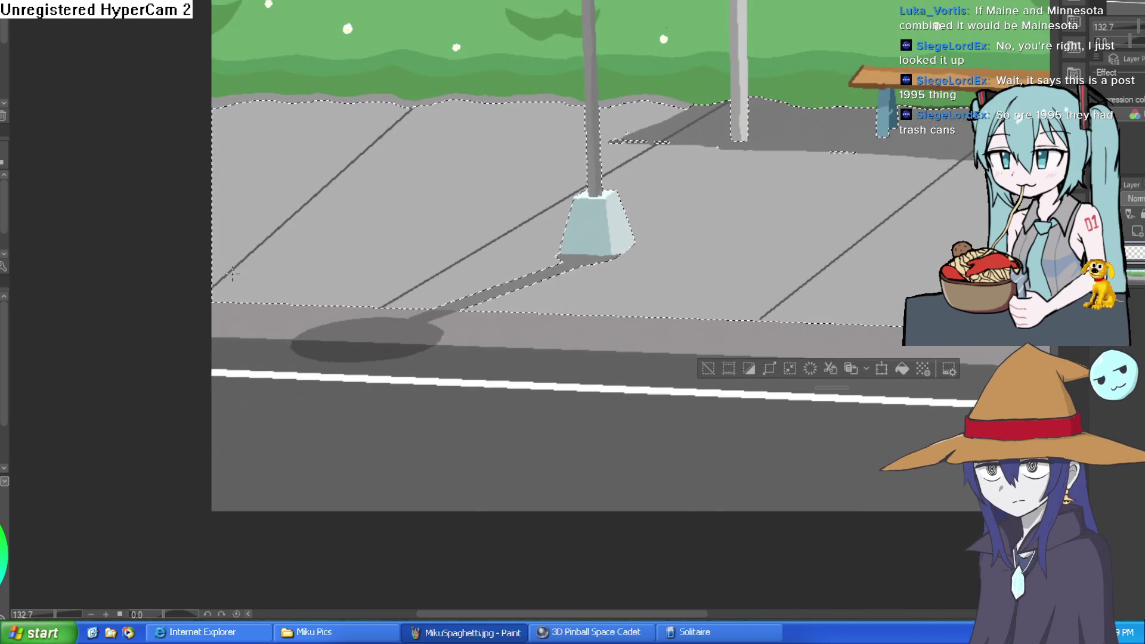
key(ctrl+z)
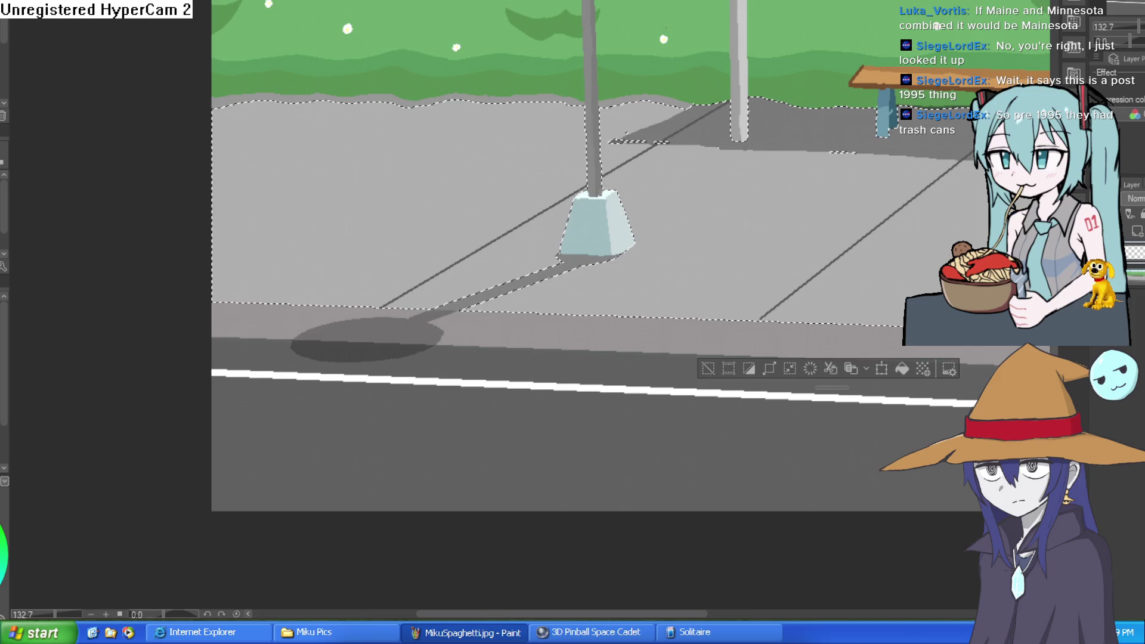
scroll(334, 117, up, 2)
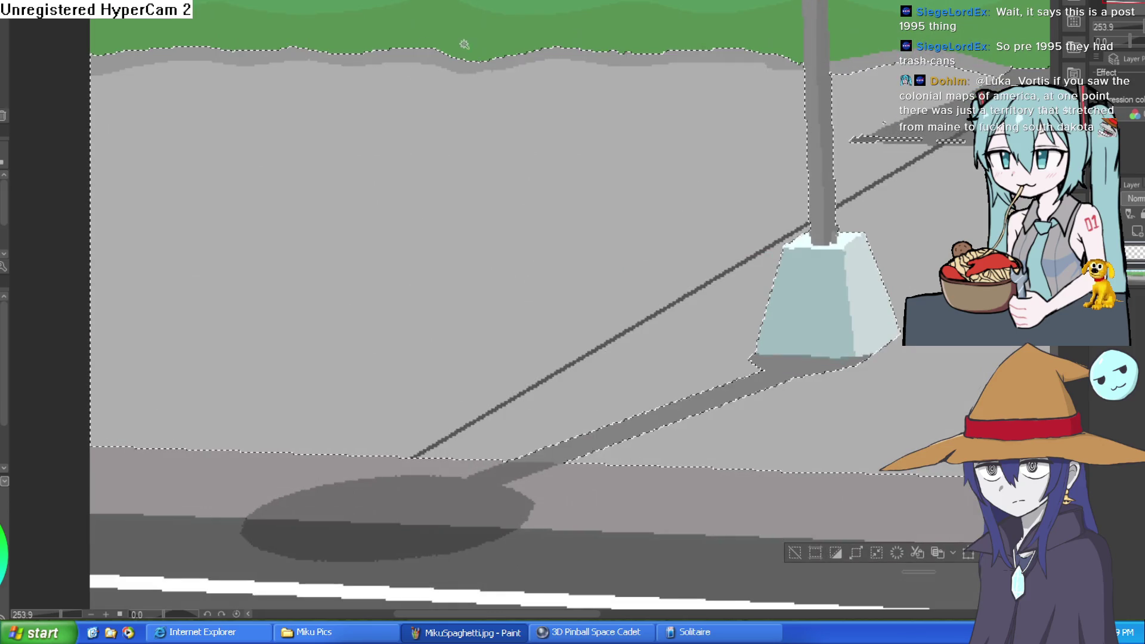
scroll(583, 194, right, 3)
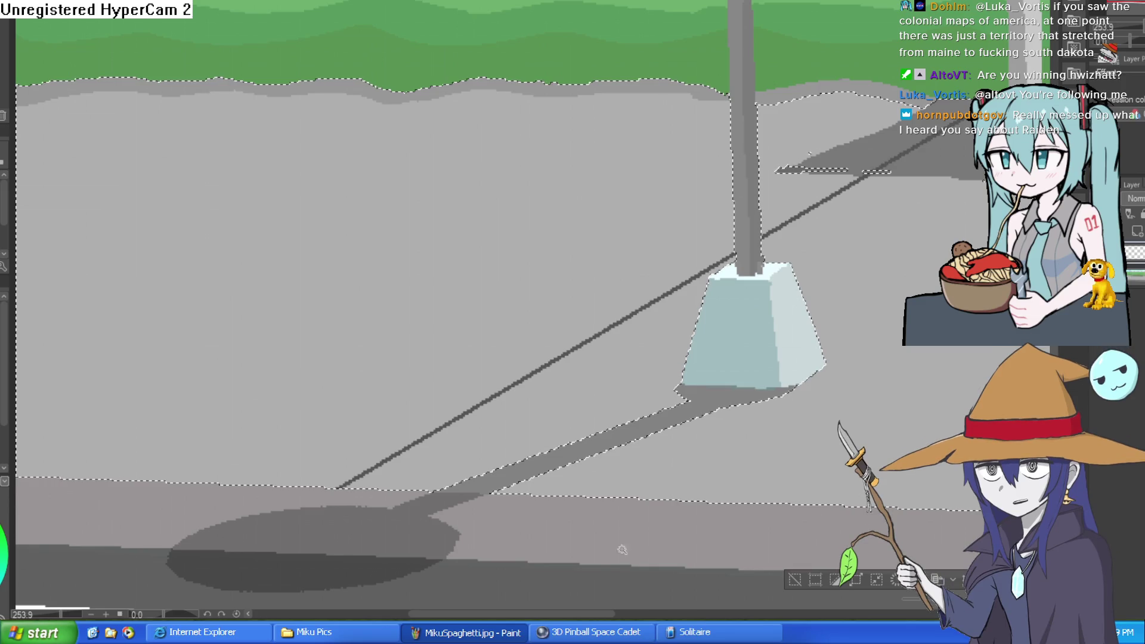
scroll(602, 513, down, 8)
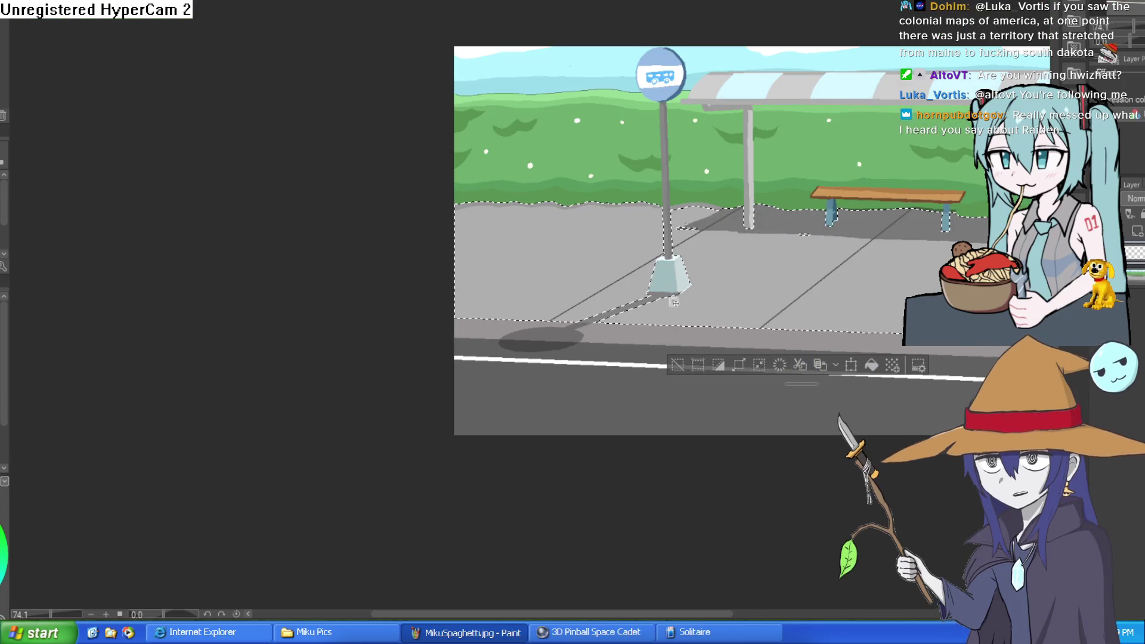
- Draw a straight diagonal paving line at the left edge of the sidewalk
drag(674, 301, 525, 281)
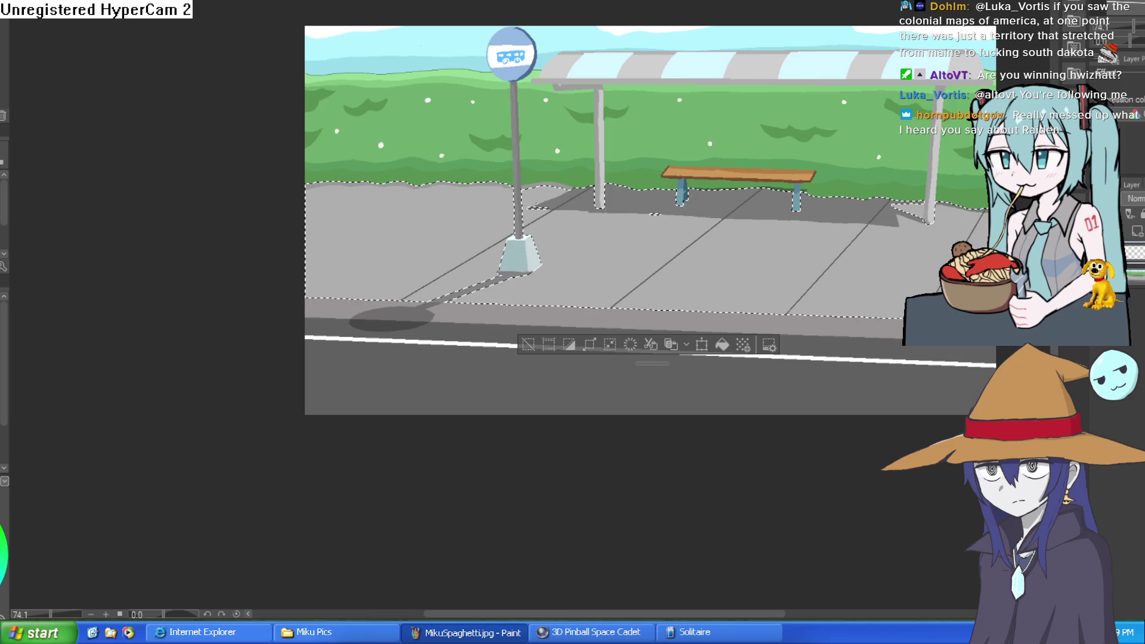
scroll(520, 159, up, 3)
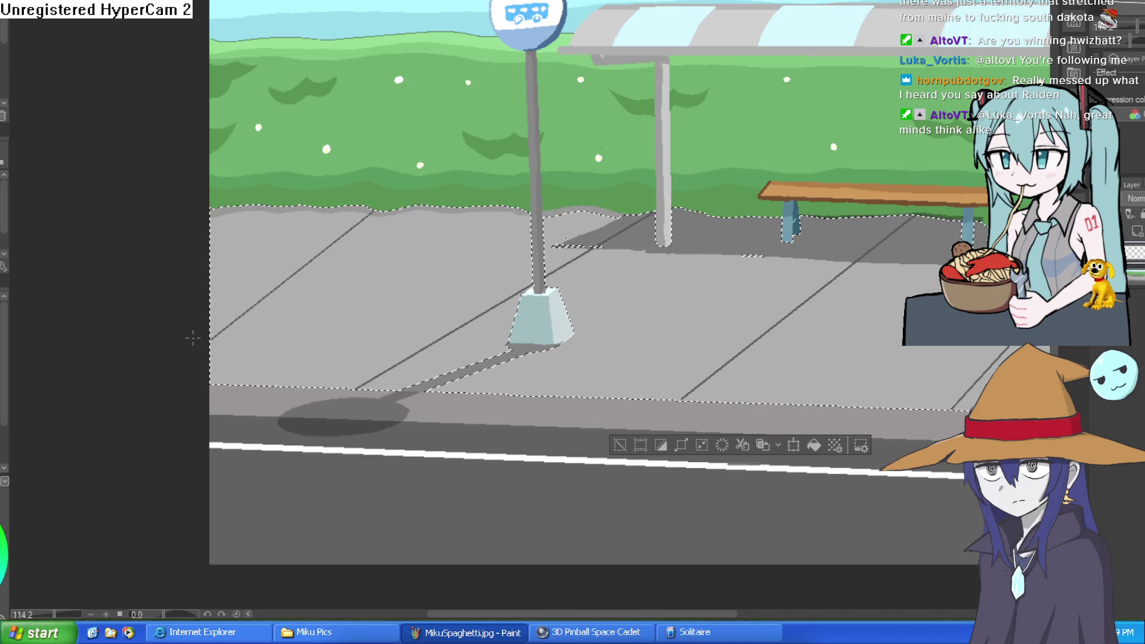
drag(331, 213, 141, 365)
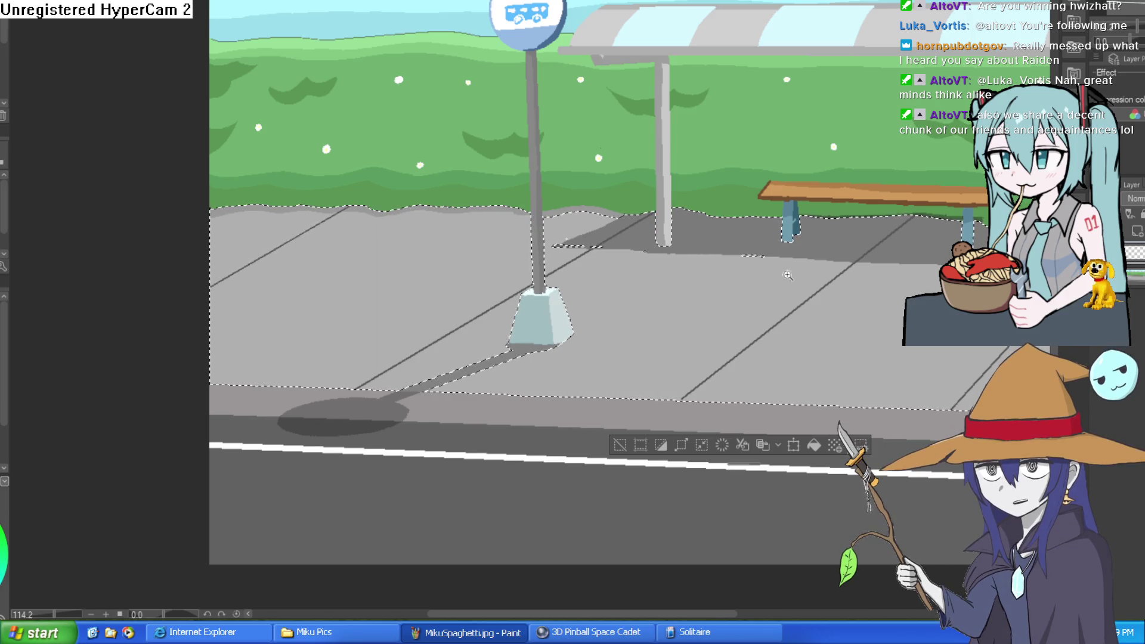
- Zoom out and pan around to check the whole bus-stop picture
scroll(875, 256, down, 3)
drag(874, 255, 706, 225)
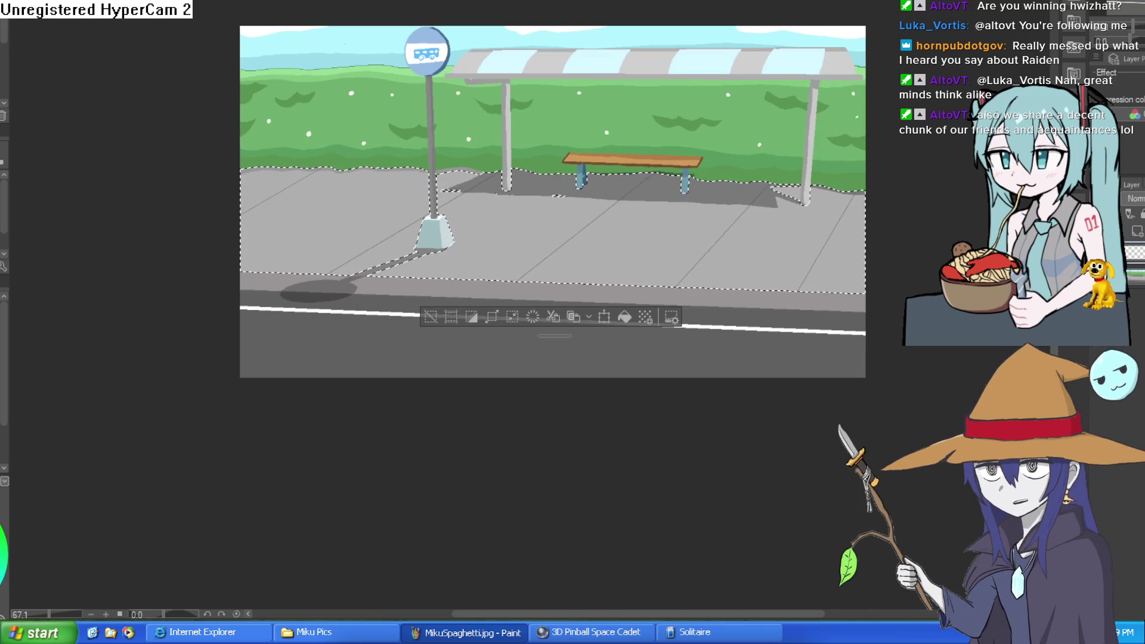
scroll(780, 223, up, 1)
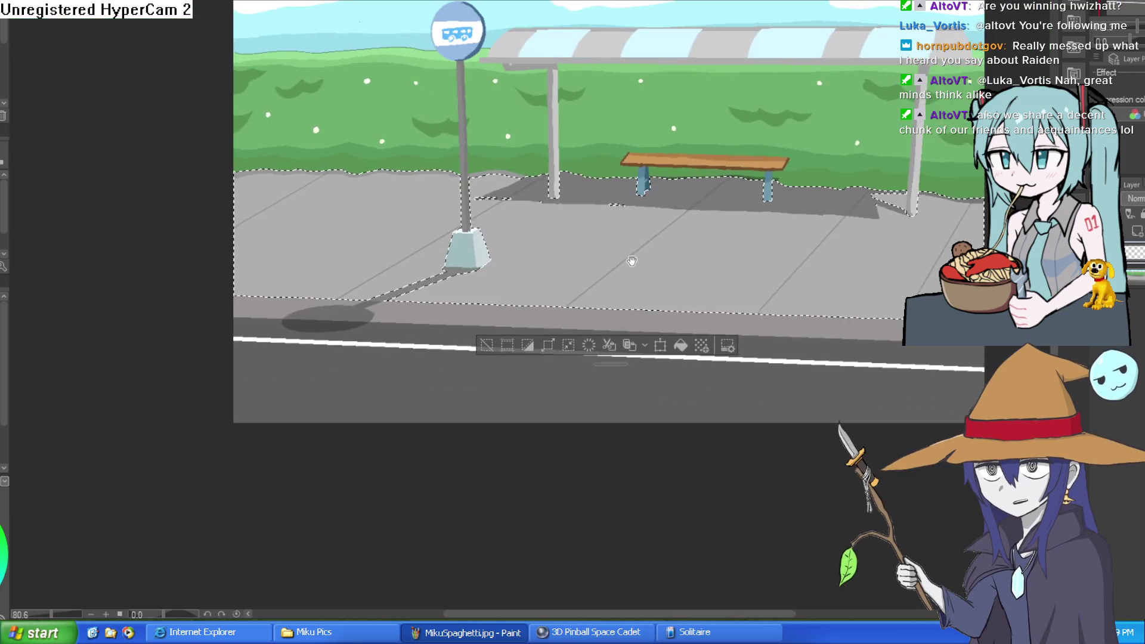
drag(631, 261, 619, 261)
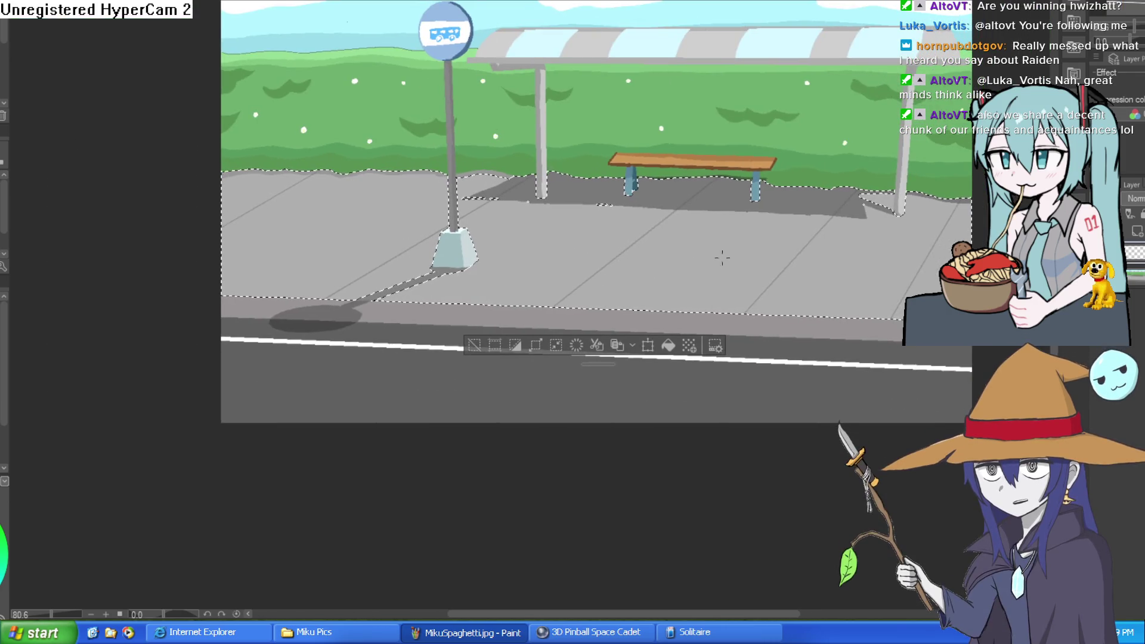
scroll(774, 241, down, 3)
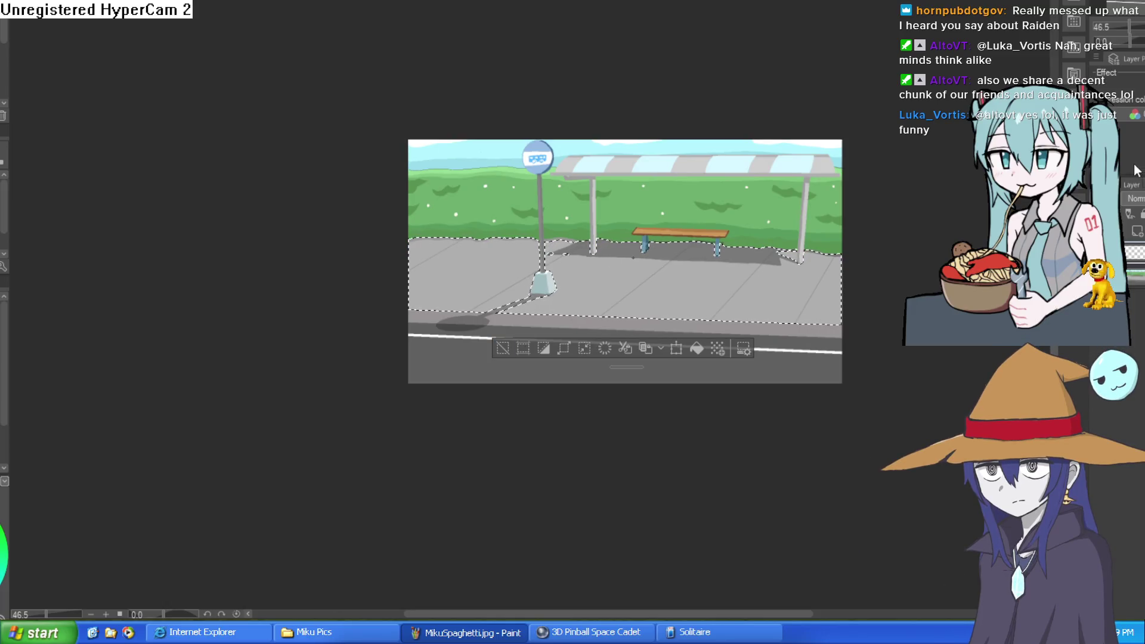
scroll(751, 226, down, 2)
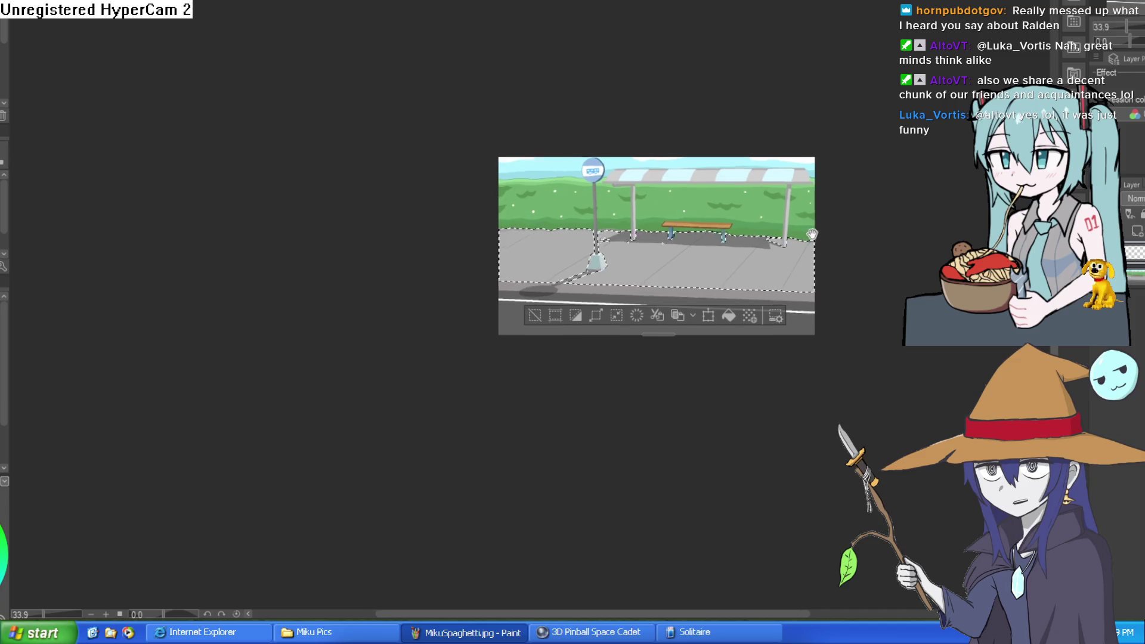
mouse_move(813, 264)
mouse_down()
mouse_move(784, 245)
mouse_move(782, 215)
mouse_up()
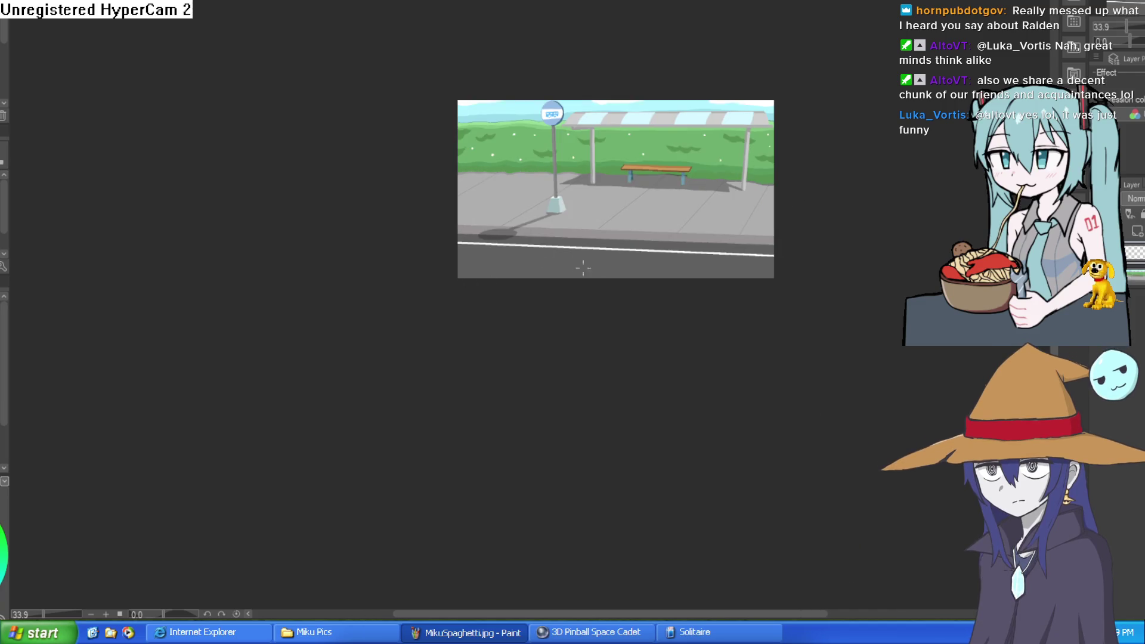
scroll(583, 259, up, 3)
mouse_move(635, 261)
mouse_down()
mouse_move(607, 387)
mouse_move(497, 343)
mouse_up()
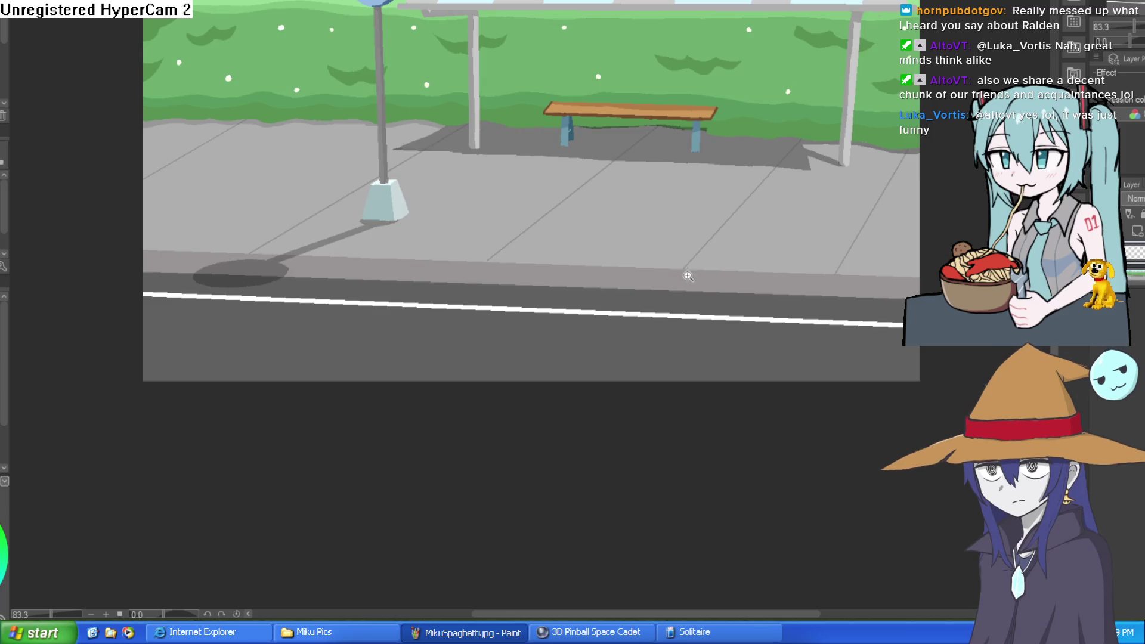
scroll(687, 261, up, 4)
scroll(687, 261, down, 4)
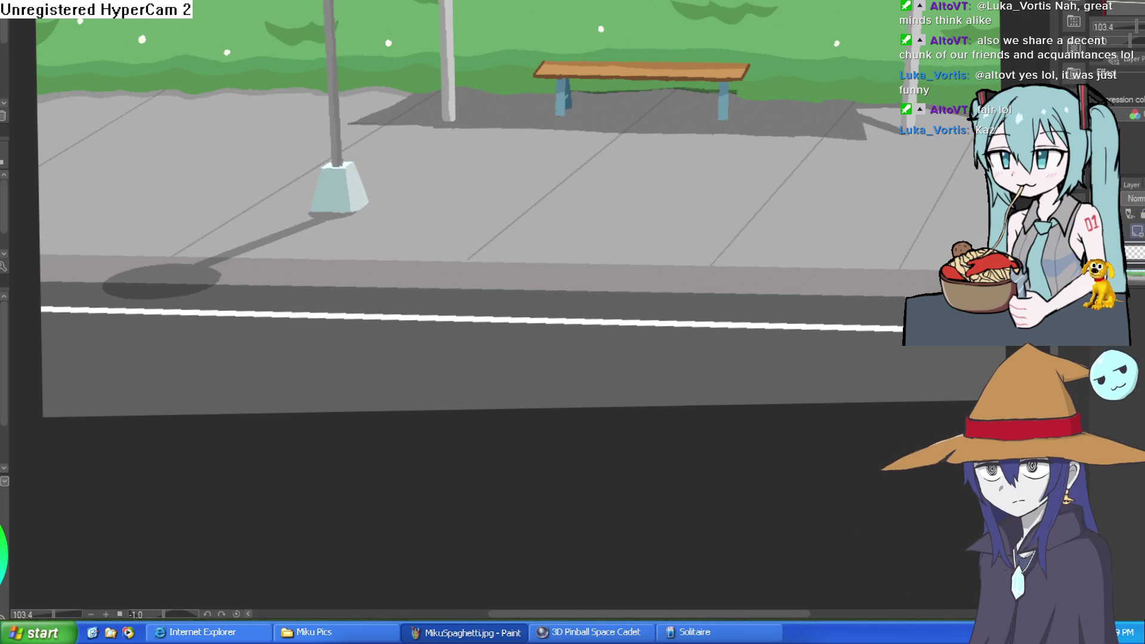
scroll(767, 491, down, 4)
scroll(787, 460, up, 2)
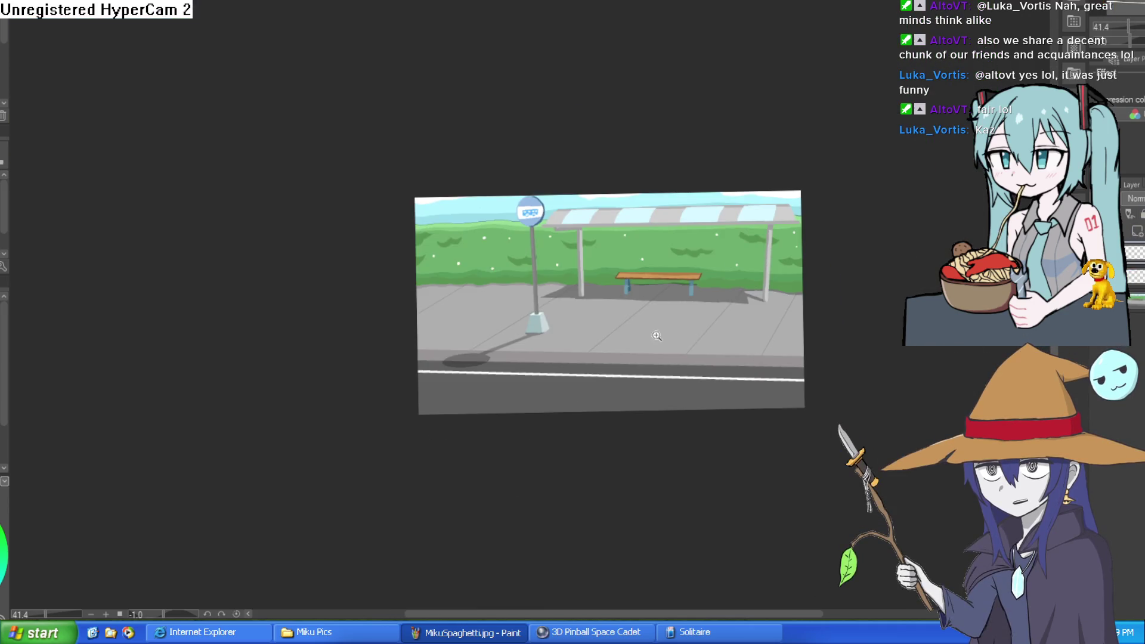
mouse_move(786, 257)
mouse_down()
mouse_move(799, 256)
mouse_move(785, 243)
mouse_up()
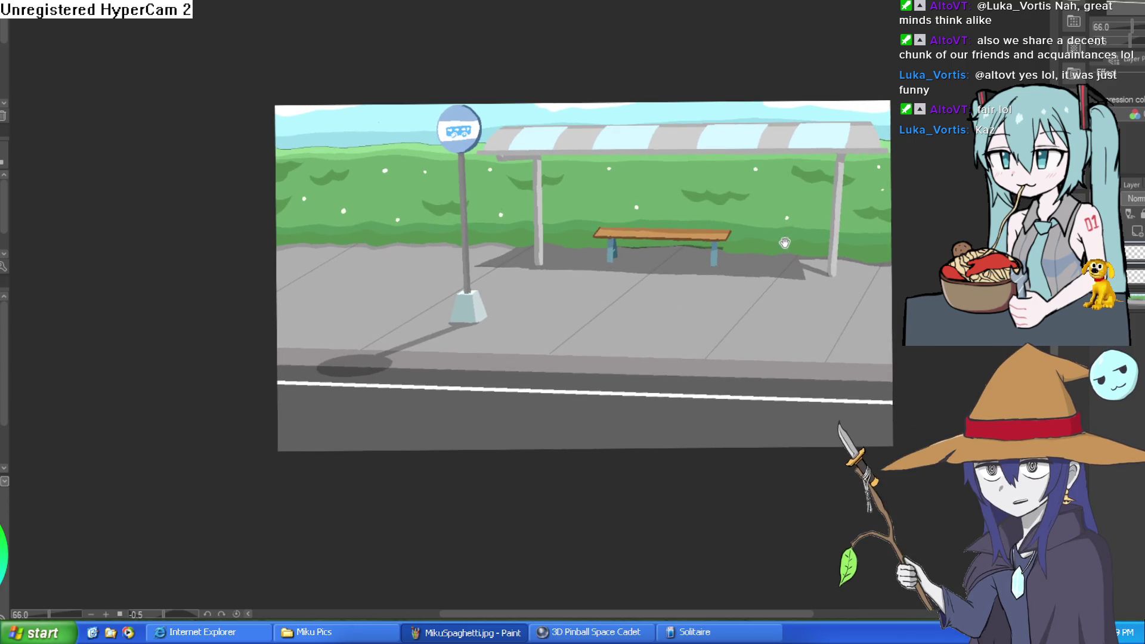
scroll(680, 250, up, 3)
drag(702, 257, 722, 263)
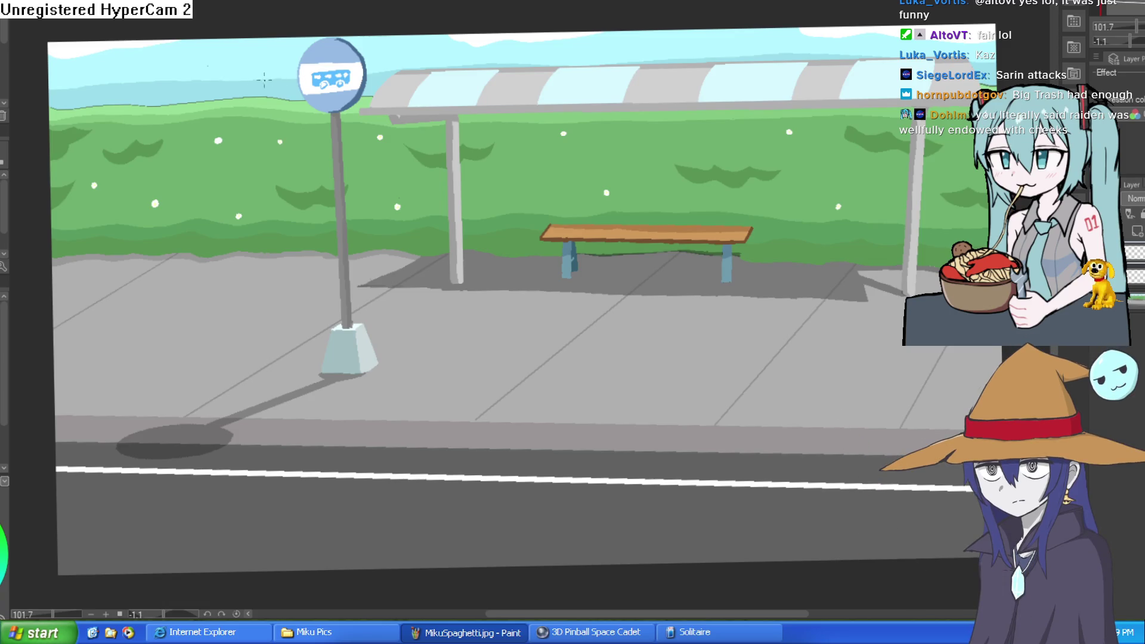
- Level the canvas view and draw a horizontal eye-level line across the whole picture through the hedge
drag(152, 136, 153, 292)
key(ctrl+z)
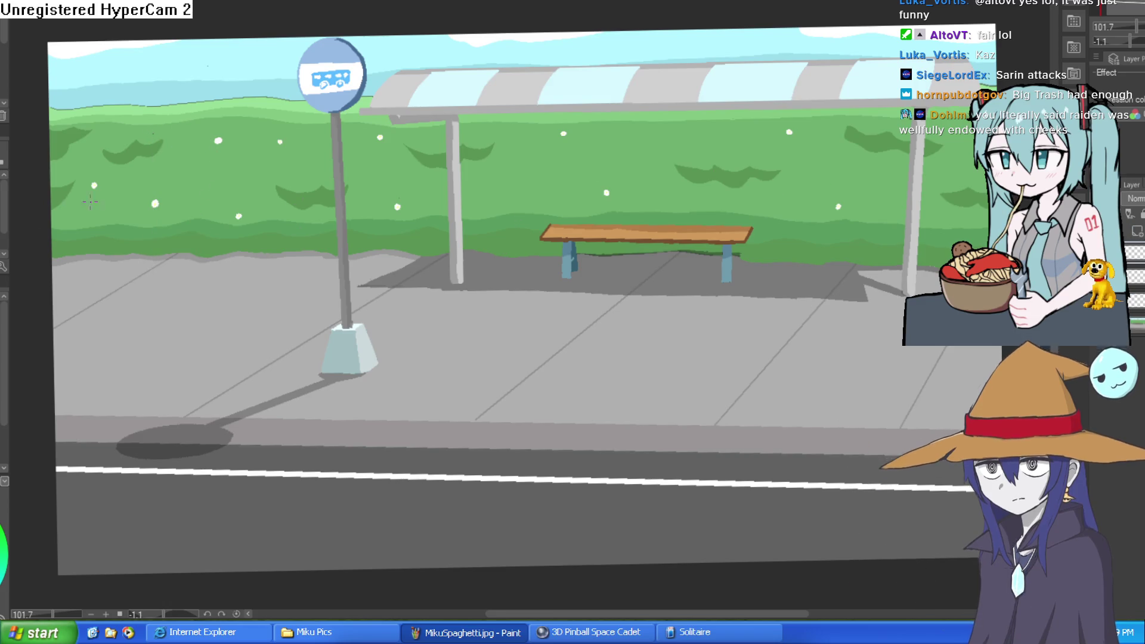
mouse_move(177, 219)
mouse_down()
mouse_move(219, 189)
mouse_move(206, 192)
mouse_up()
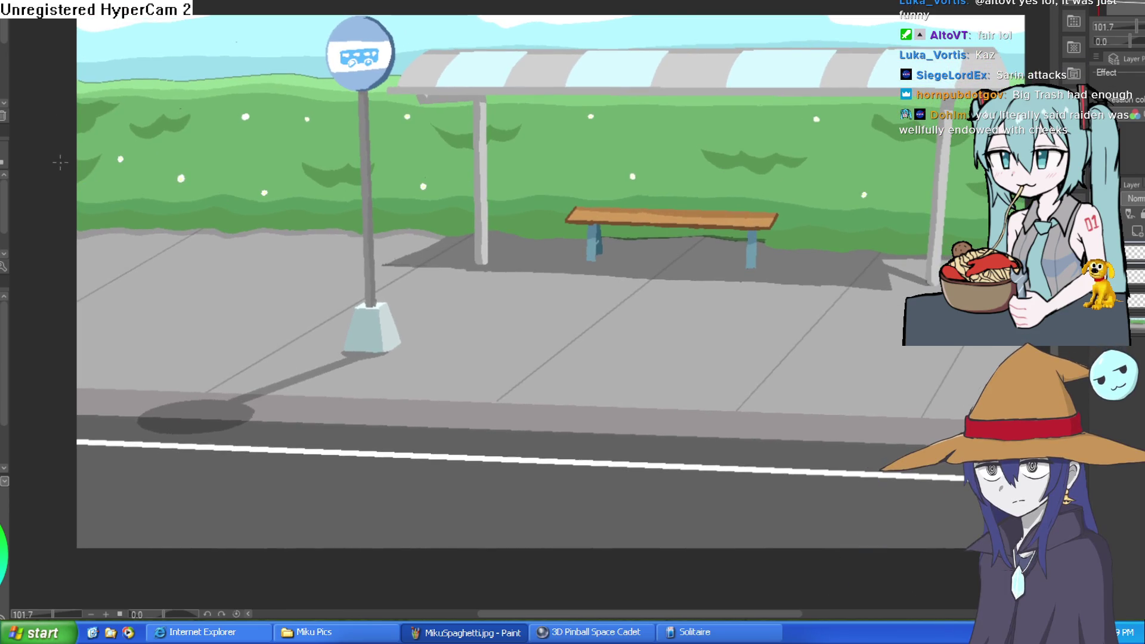
drag(61, 169, 984, 170)
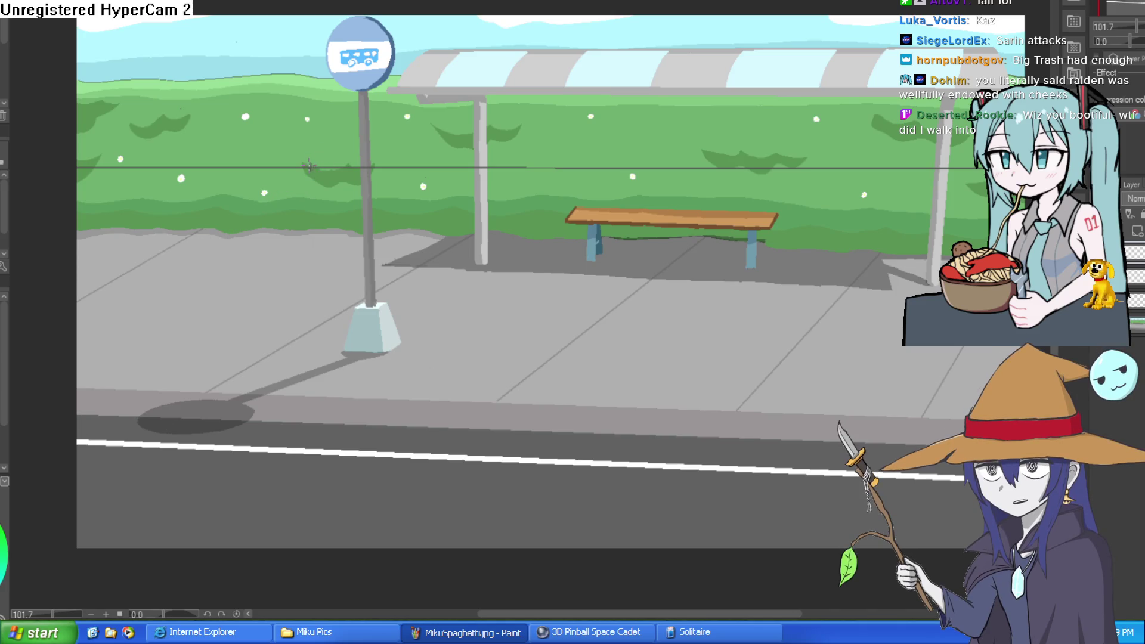
- Sketch the box's bottom, right, left and top edges with straight lines left of the pole
mouse_move(308, 166)
mouse_down()
mouse_move(170, 257)
mouse_move(293, 251)
mouse_up()
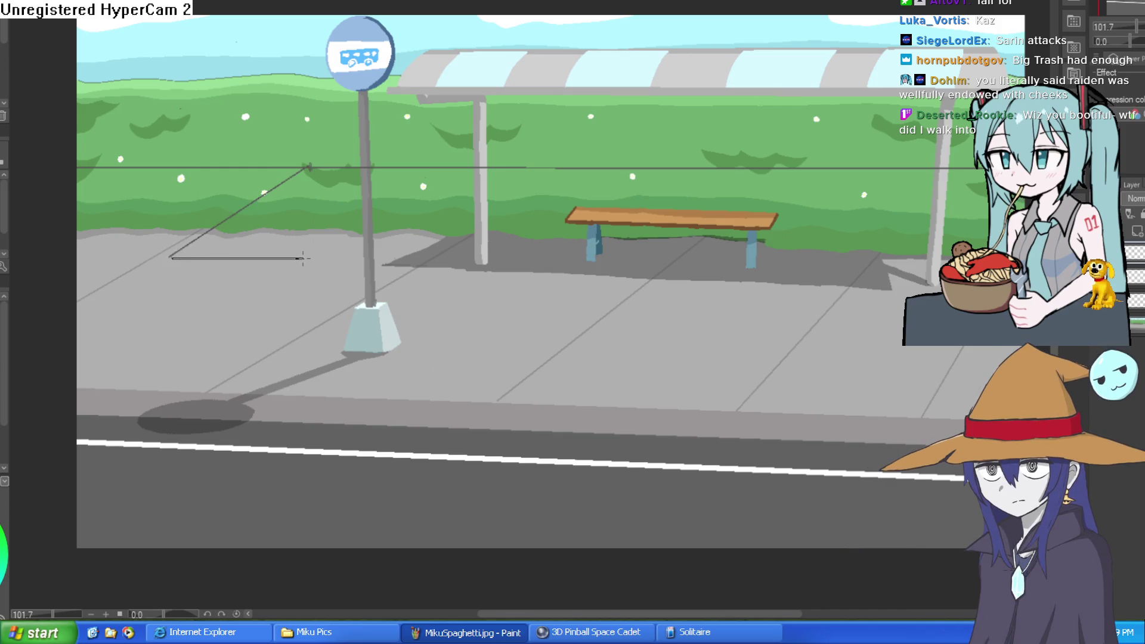
key(Escape)
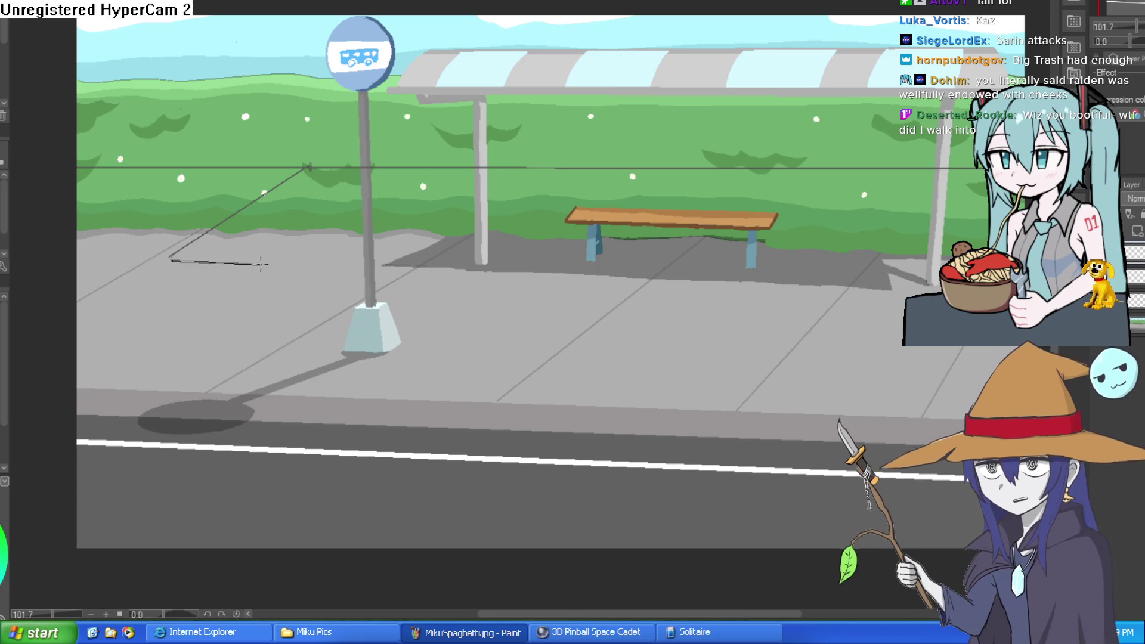
click(170, 260)
click(312, 260)
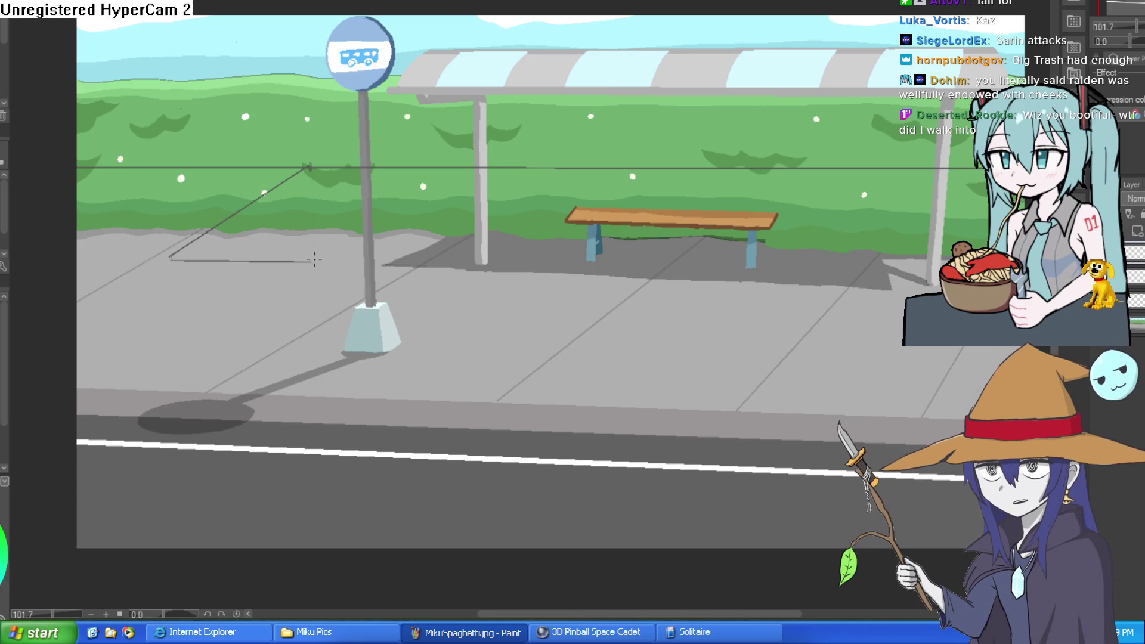
click(313, 84)
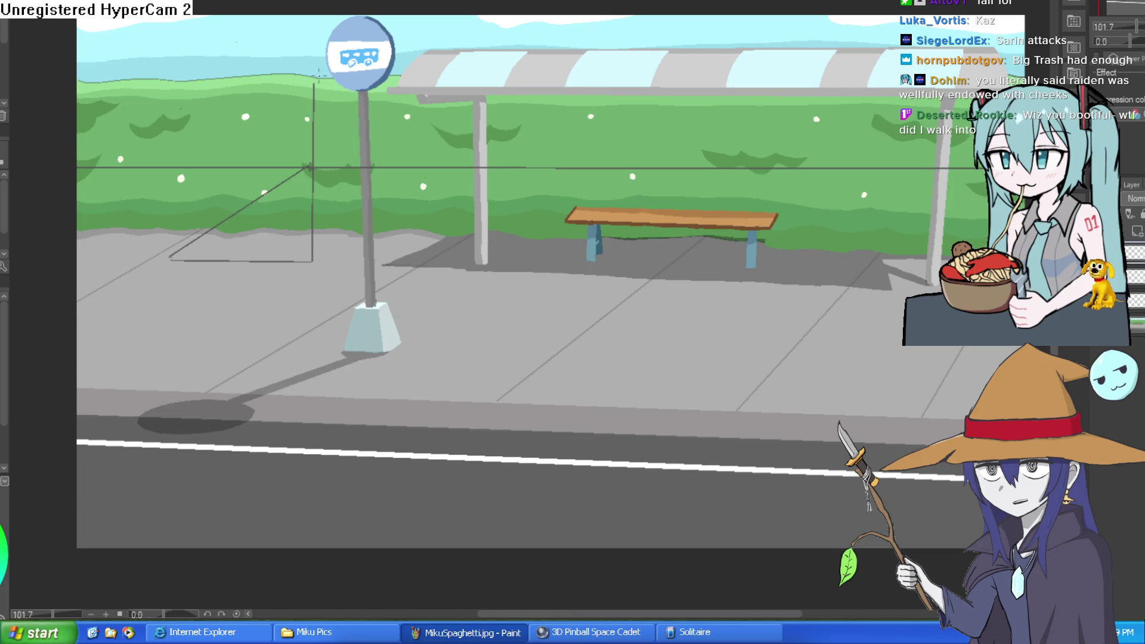
click(170, 257)
click(173, 102)
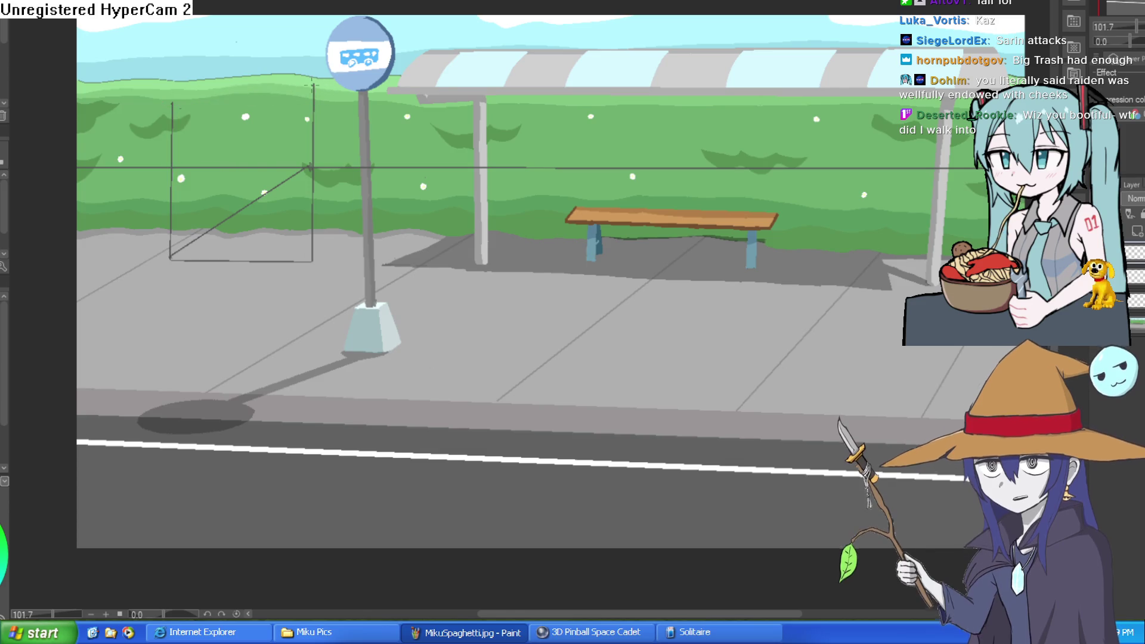
drag(313, 84, 173, 88)
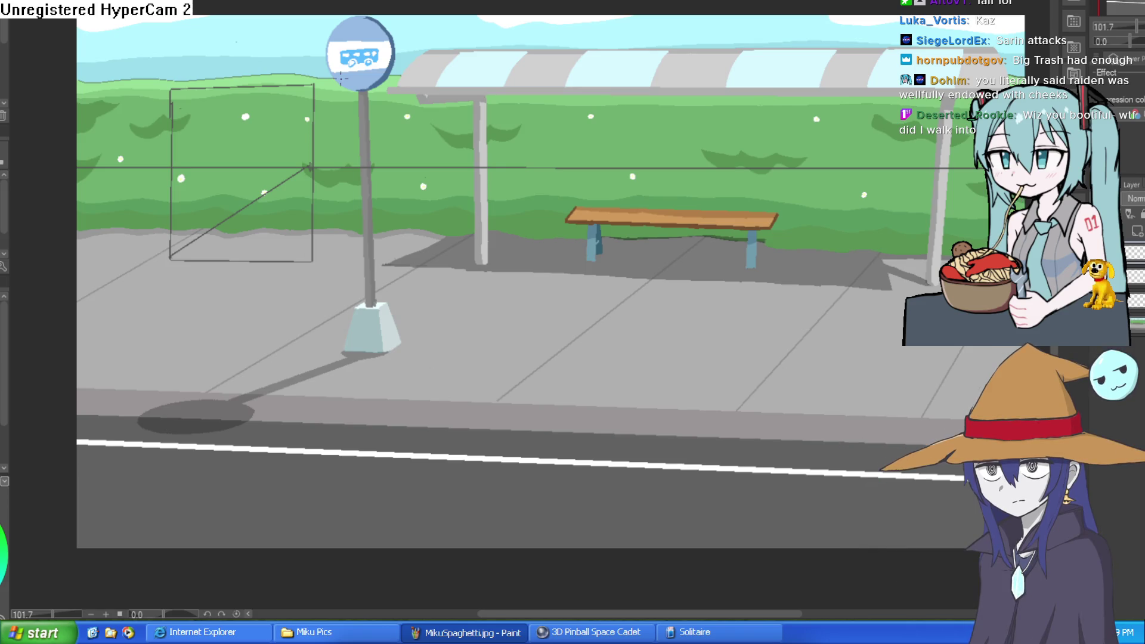
- Connect the box's top-right and bottom-right corners to the vanishing point on the horizon
shift+click(429, 166)
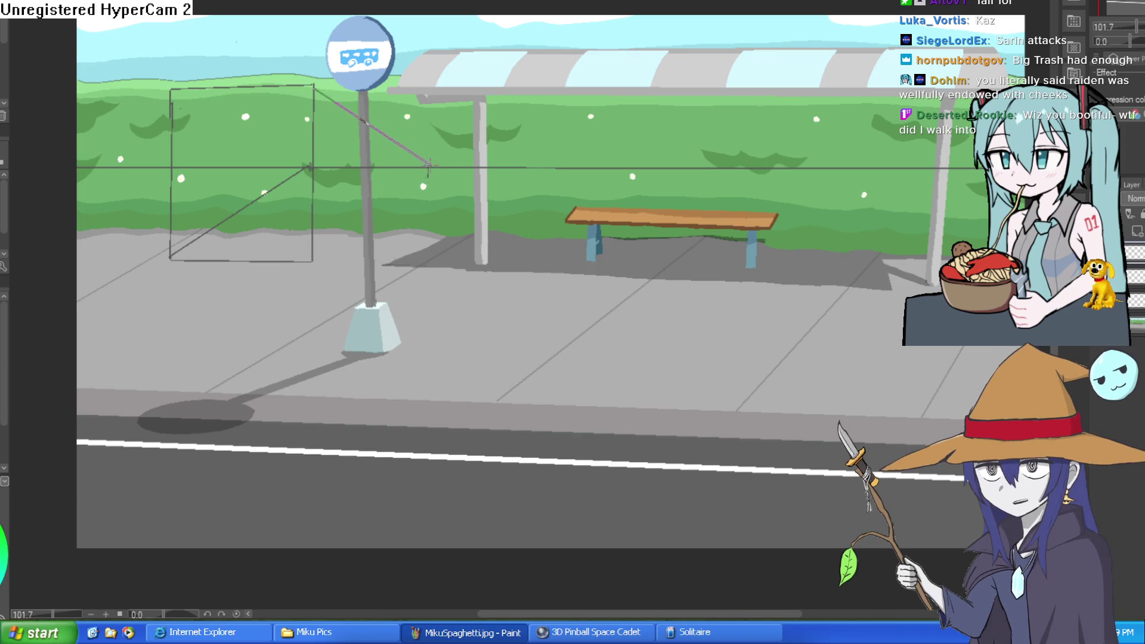
click(312, 261)
shift+click(428, 169)
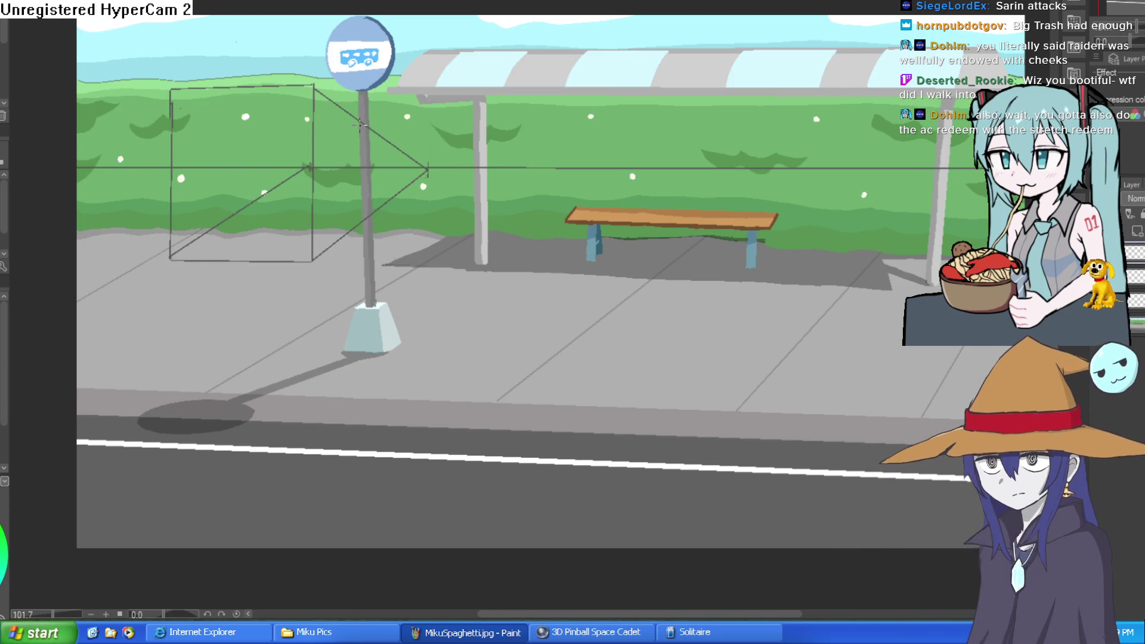
key(ctrl+z)
key(ctrl+z)
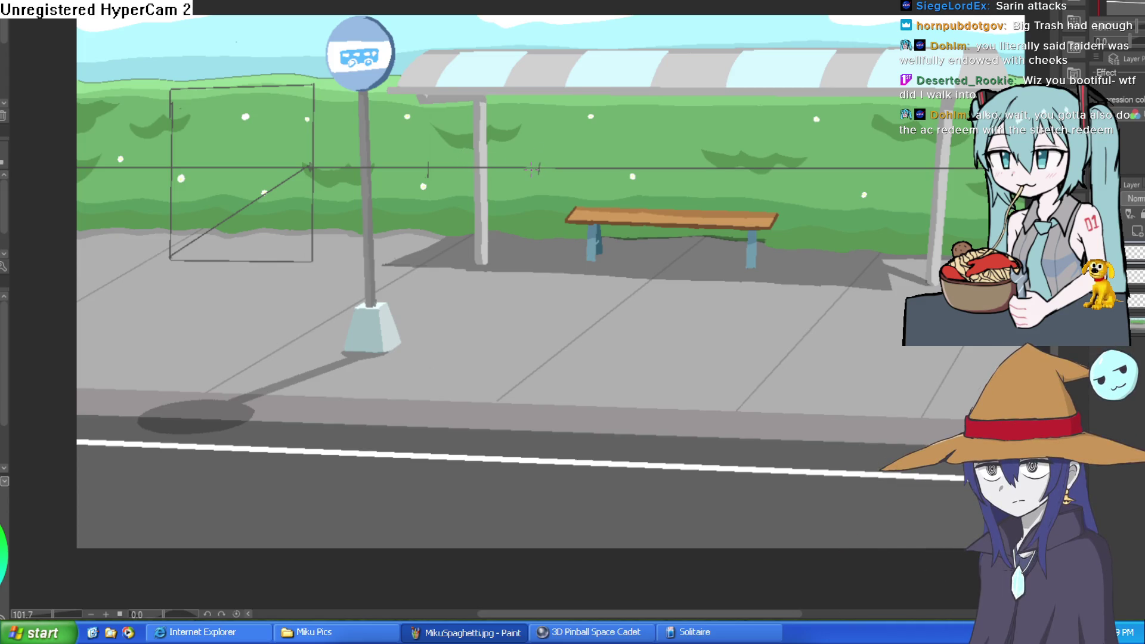
drag(539, 169, 314, 85)
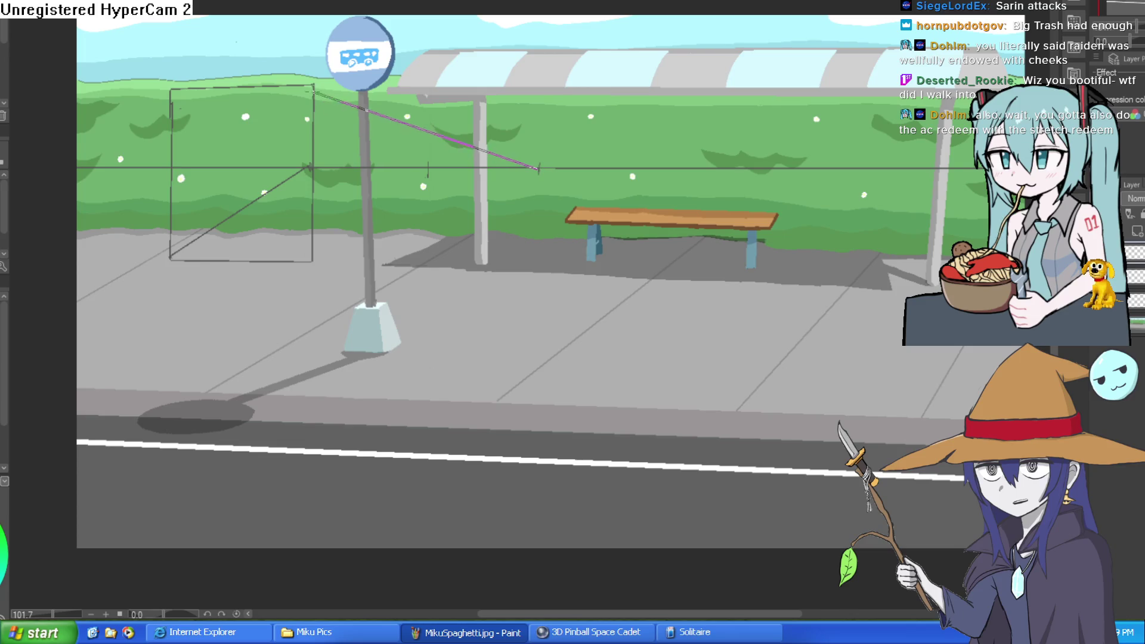
drag(313, 260, 538, 170)
- Redraw the box's left vertical edge and erase the old left edge
drag(364, 240, 365, 106)
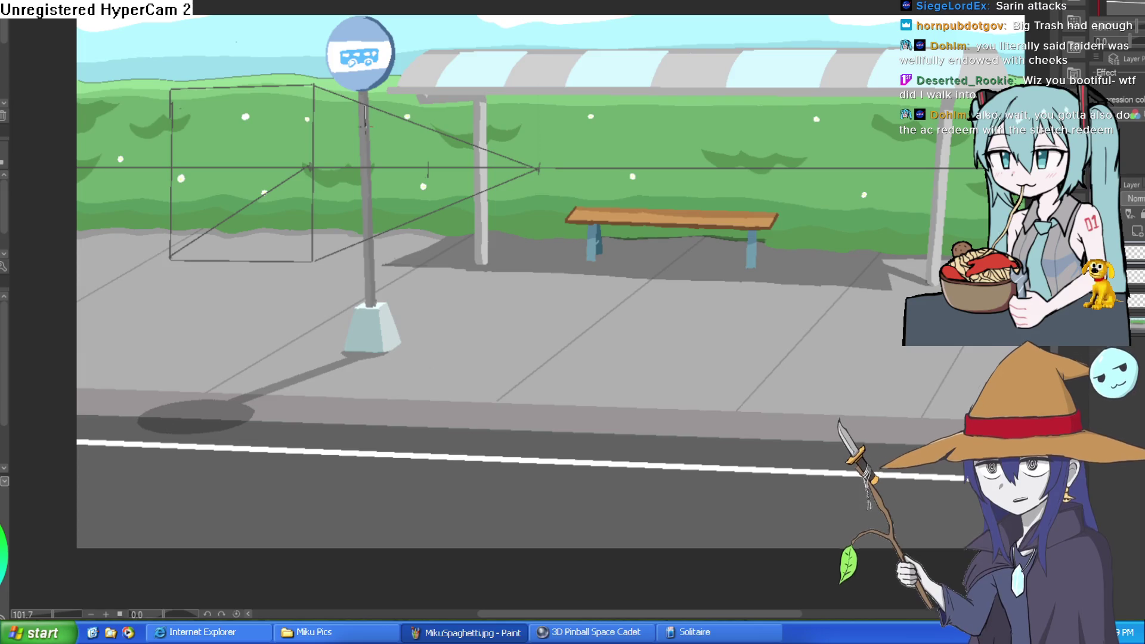
key(ctrl+z)
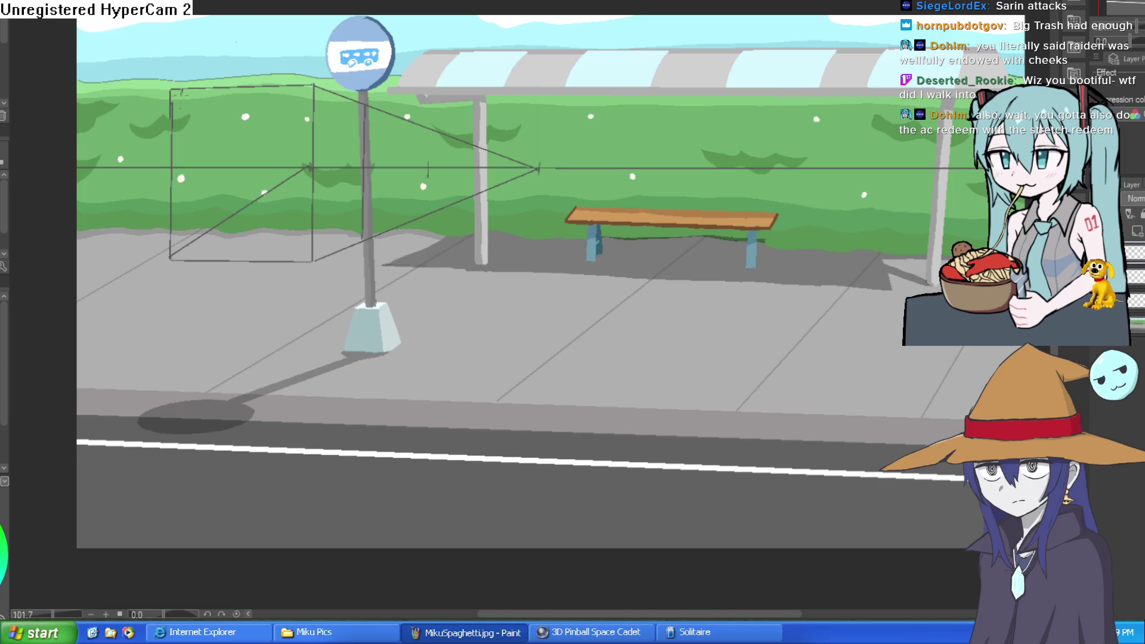
drag(180, 94, 179, 262)
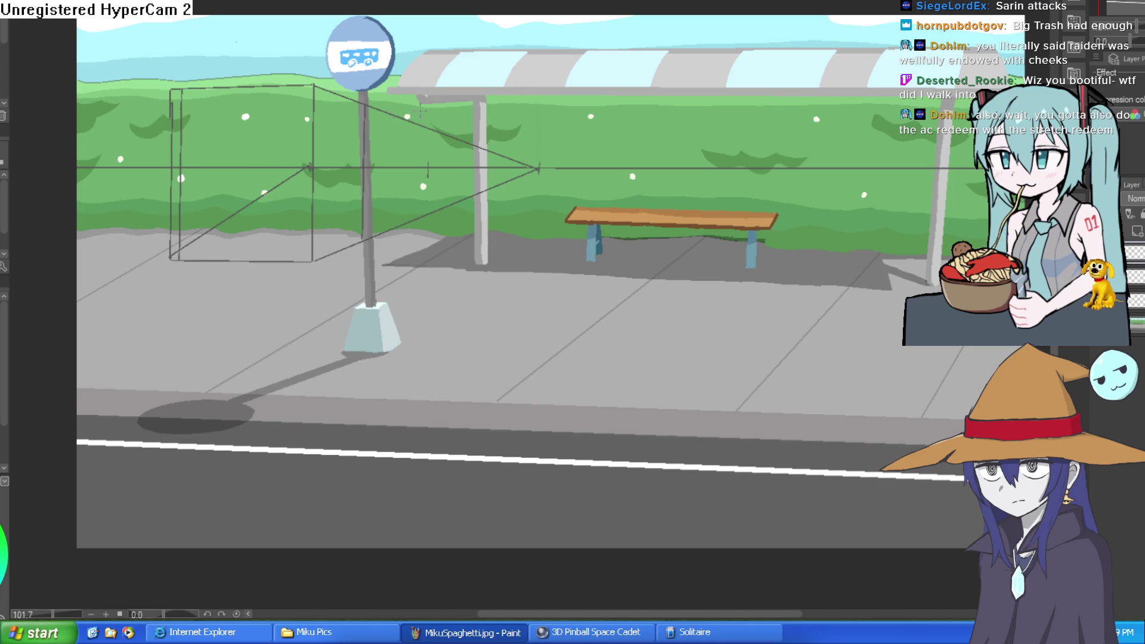
key(e)
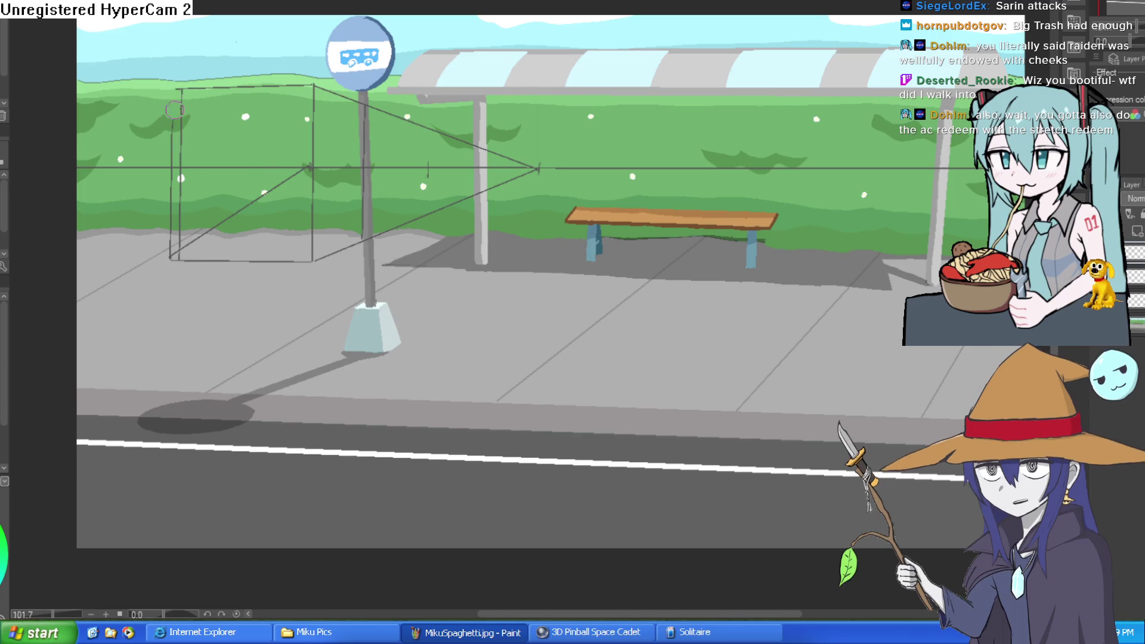
drag(173, 89, 172, 225)
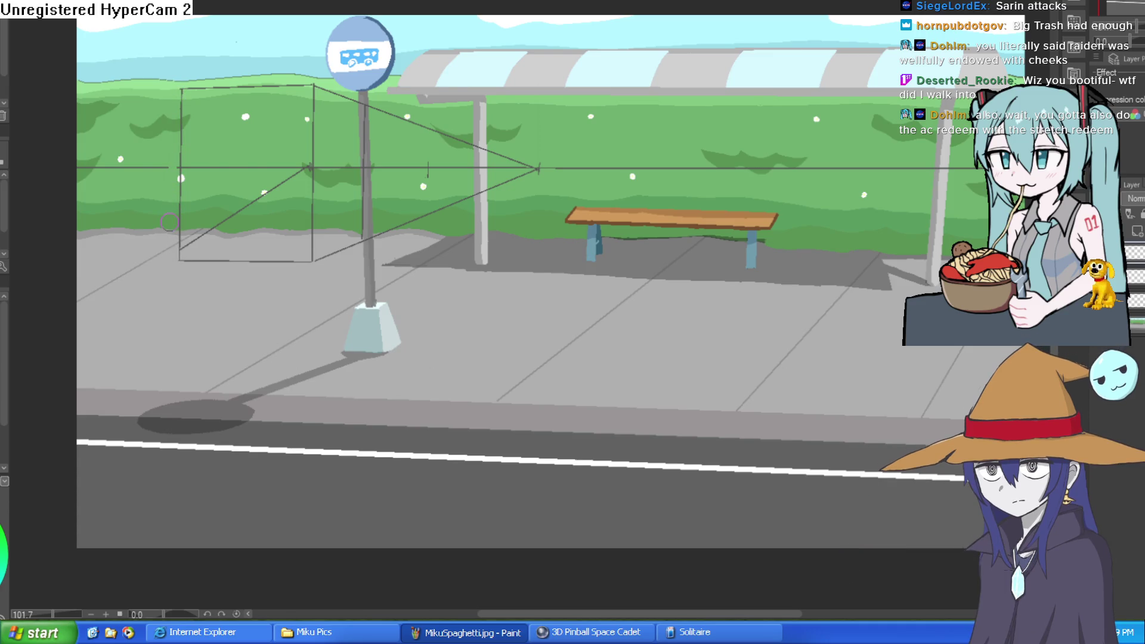
scroll(613, 147, down, 2)
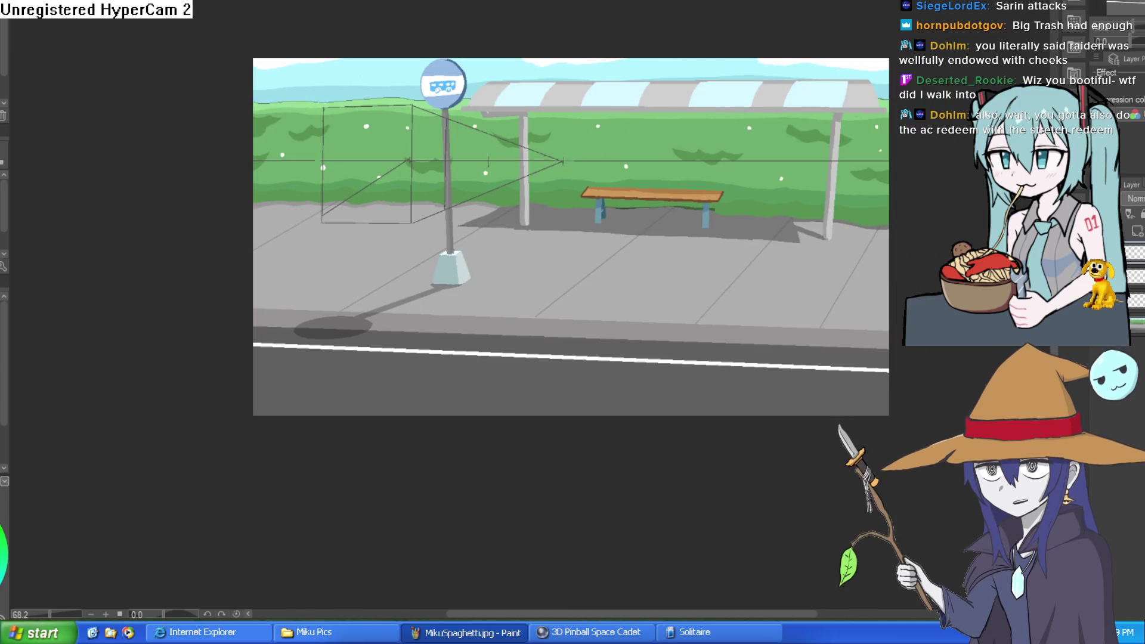
- Move the perspective box sketch left with Ctrl+T, confirm it, and slightly rotate the canvas view
scroll(457, 210, up, 2)
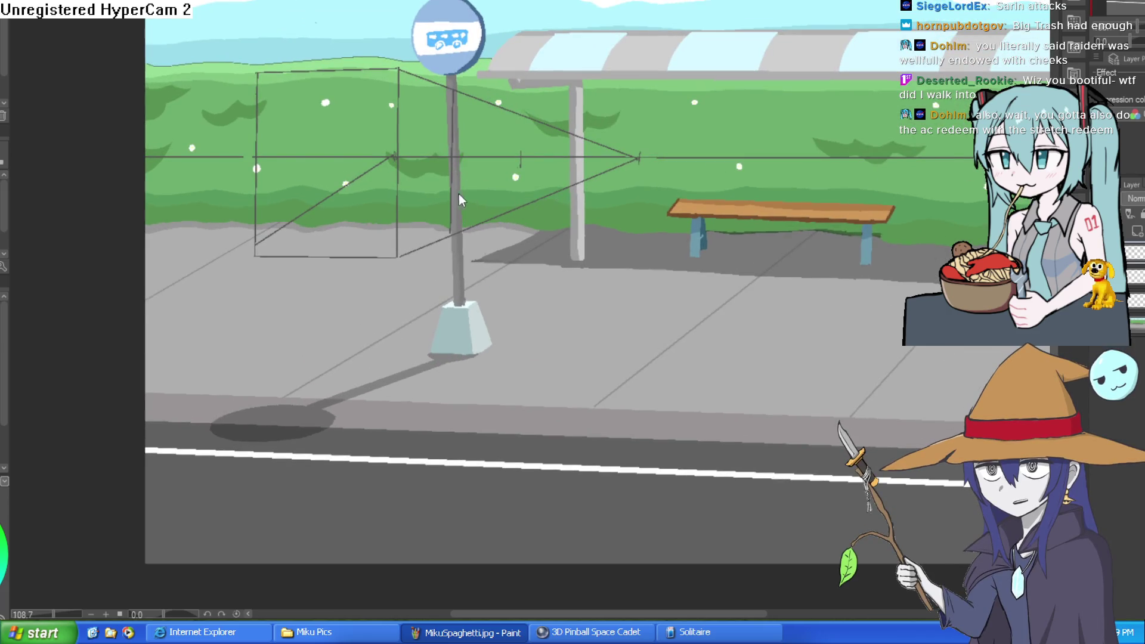
key(ctrl+t)
drag(467, 235, 405, 232)
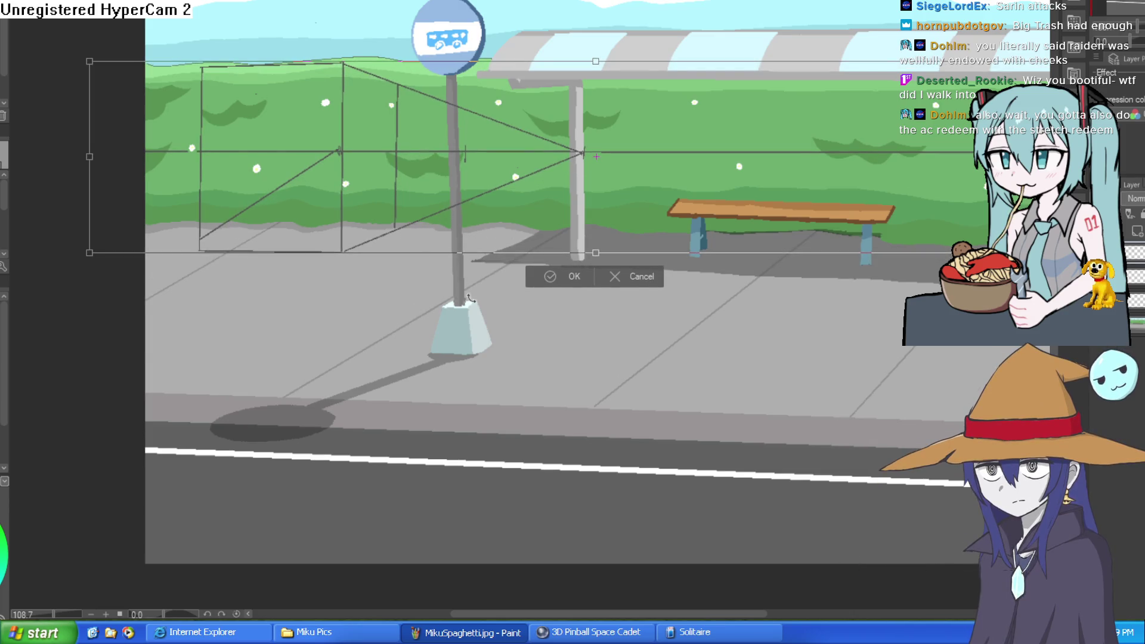
click(576, 279)
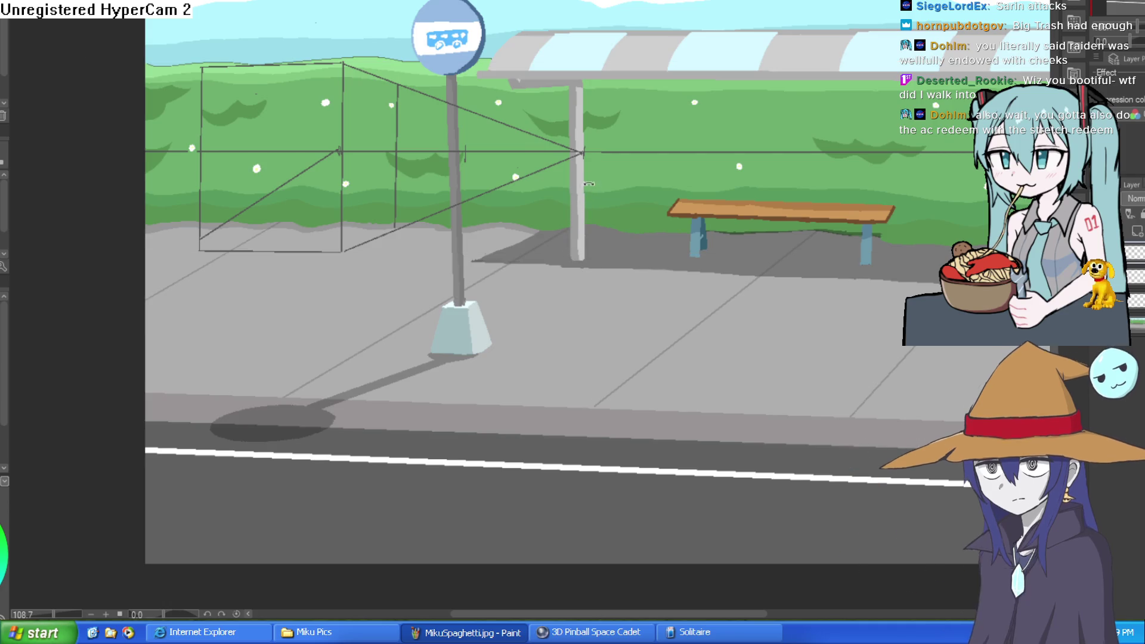
drag(588, 184, 597, 185)
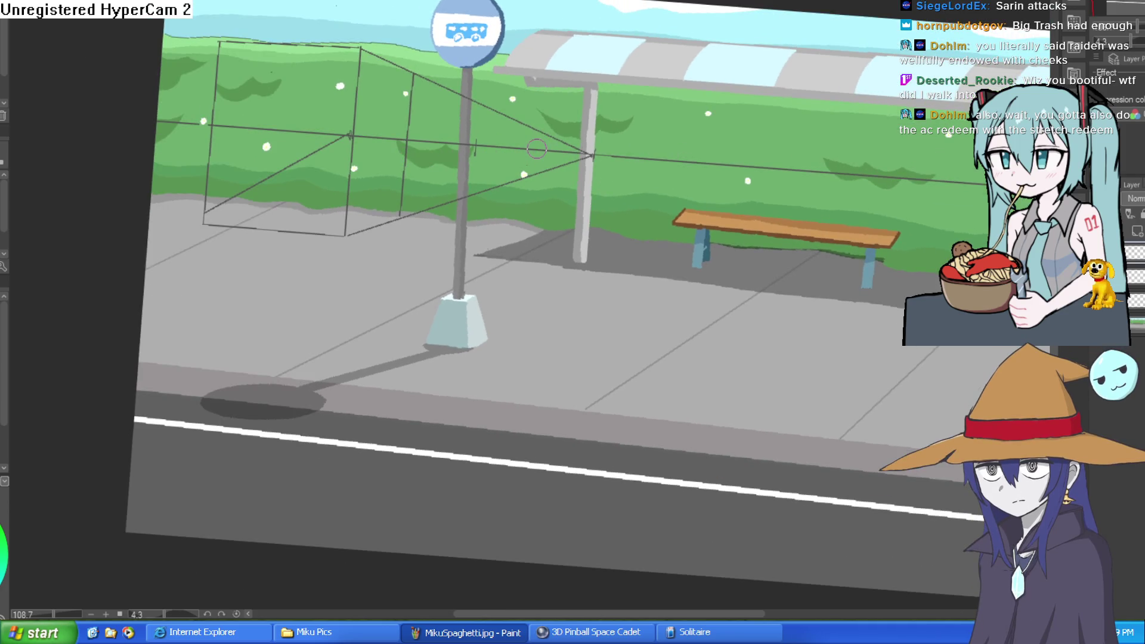
drag(582, 131, 653, 97)
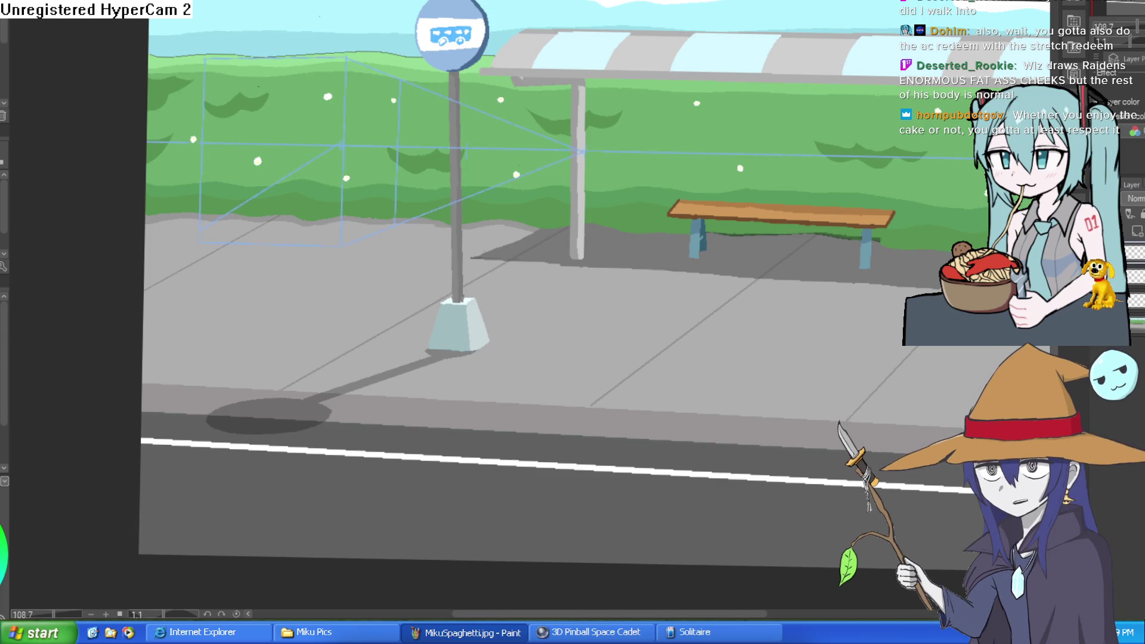
- Zoom in on the pale-blue guide box and trace its near vertical edge in dark line, undoing to retry
mouse_move(889, 181)
mouse_down()
mouse_move(870, 152)
mouse_move(800, 137)
mouse_move(802, 167)
mouse_up()
scroll(803, 167, down, 2)
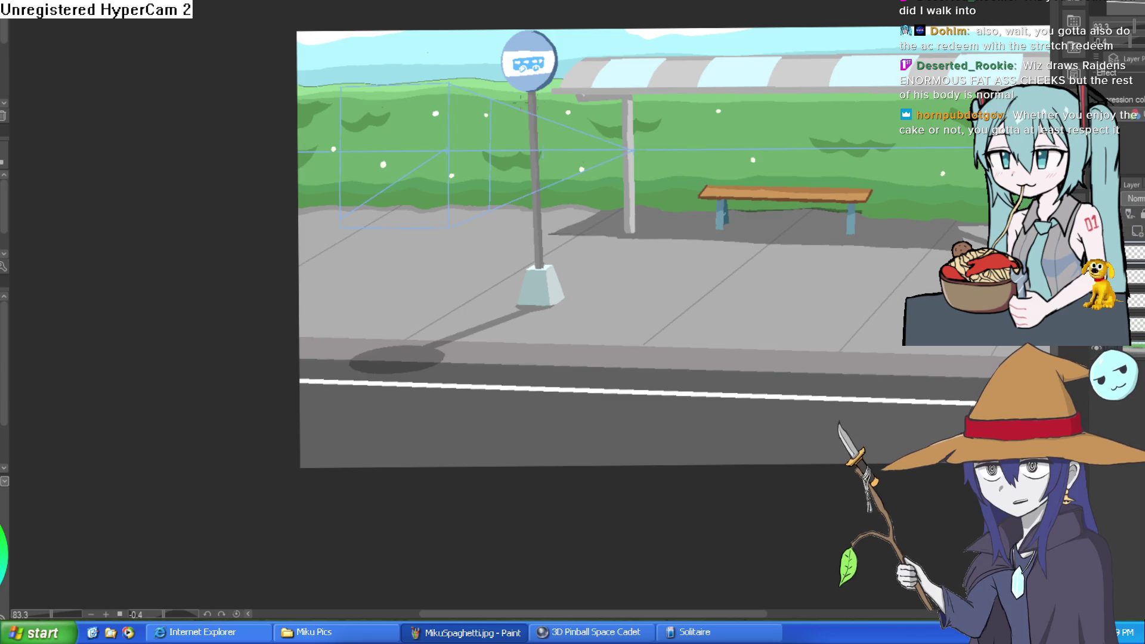
scroll(464, 276, up, 3)
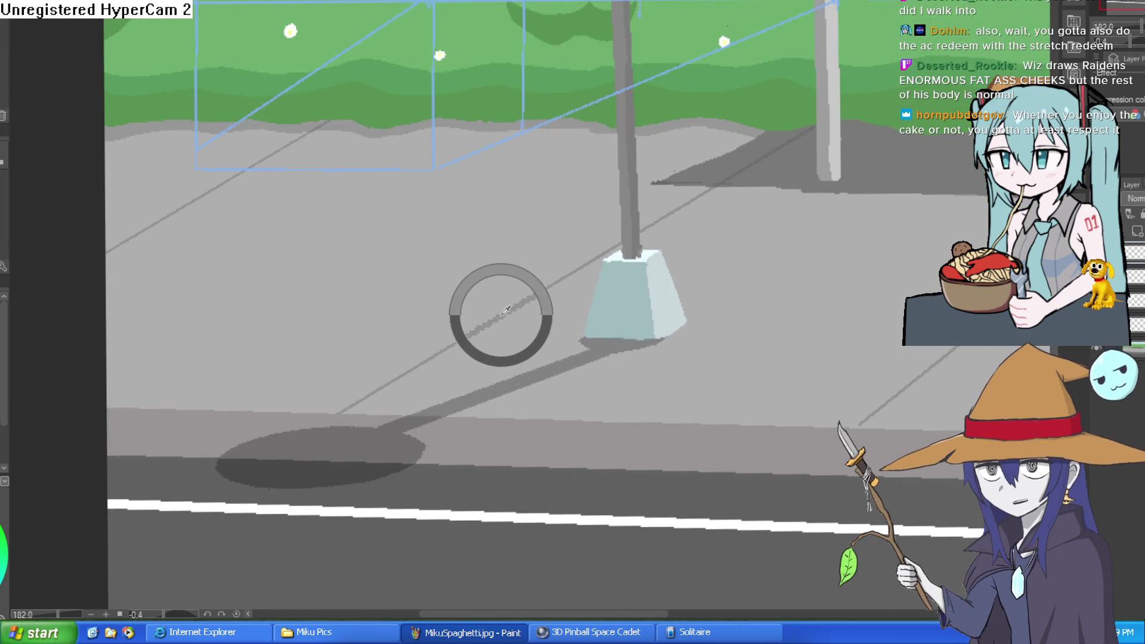
scroll(505, 310, down, 3)
scroll(849, 266, up, 5)
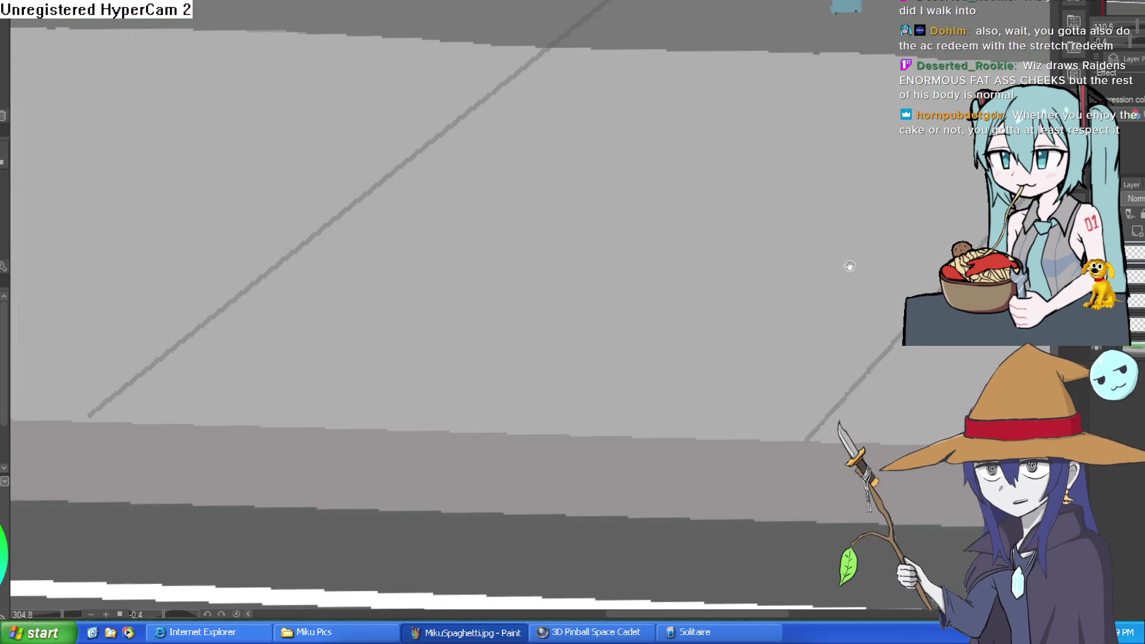
scroll(678, 250, down, 5)
mouse_move(821, 272)
mouse_down()
mouse_move(624, 260)
mouse_move(617, 294)
mouse_move(741, 320)
mouse_move(660, 358)
mouse_move(538, 307)
mouse_move(549, 421)
mouse_up()
scroll(538, 308, down, 2)
scroll(565, 285, up, 4)
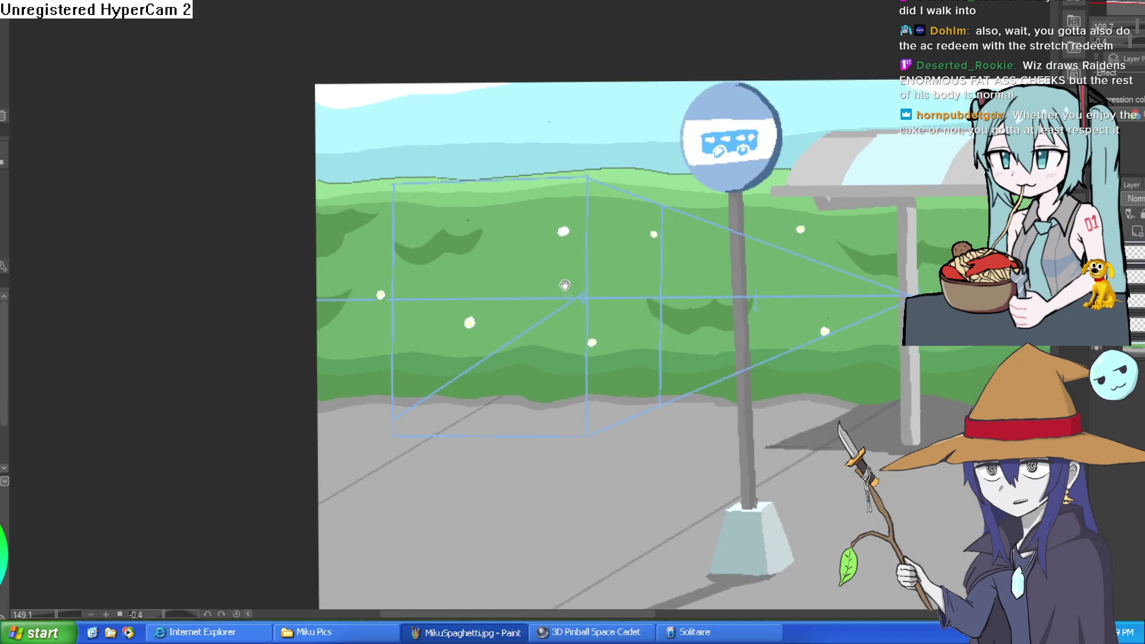
drag(565, 285, 497, 219)
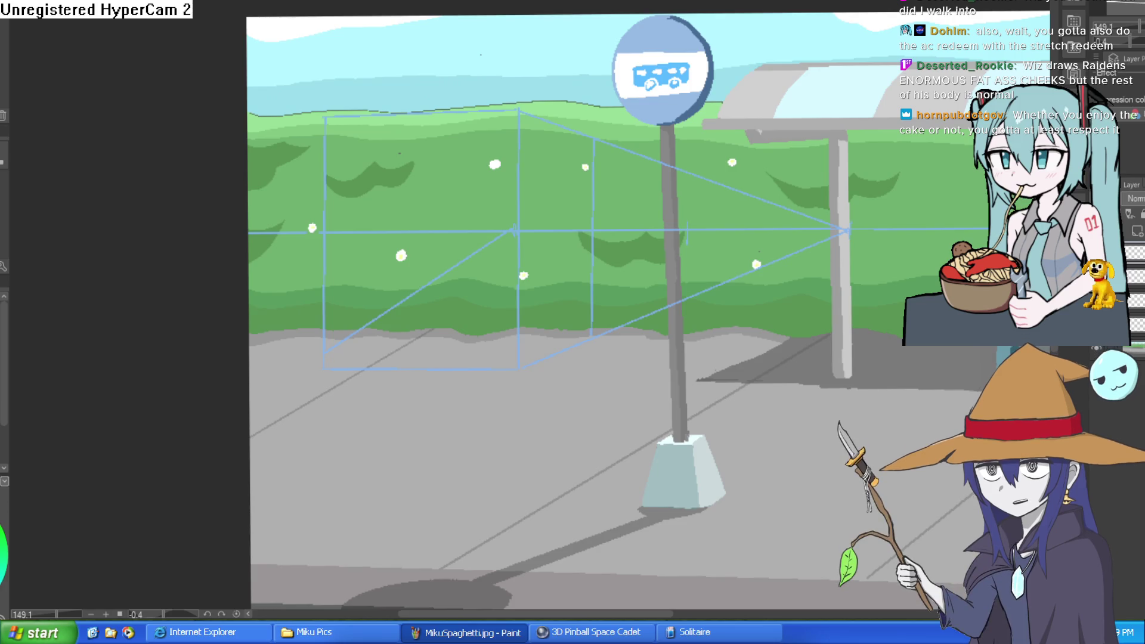
scroll(516, 162, up, 2)
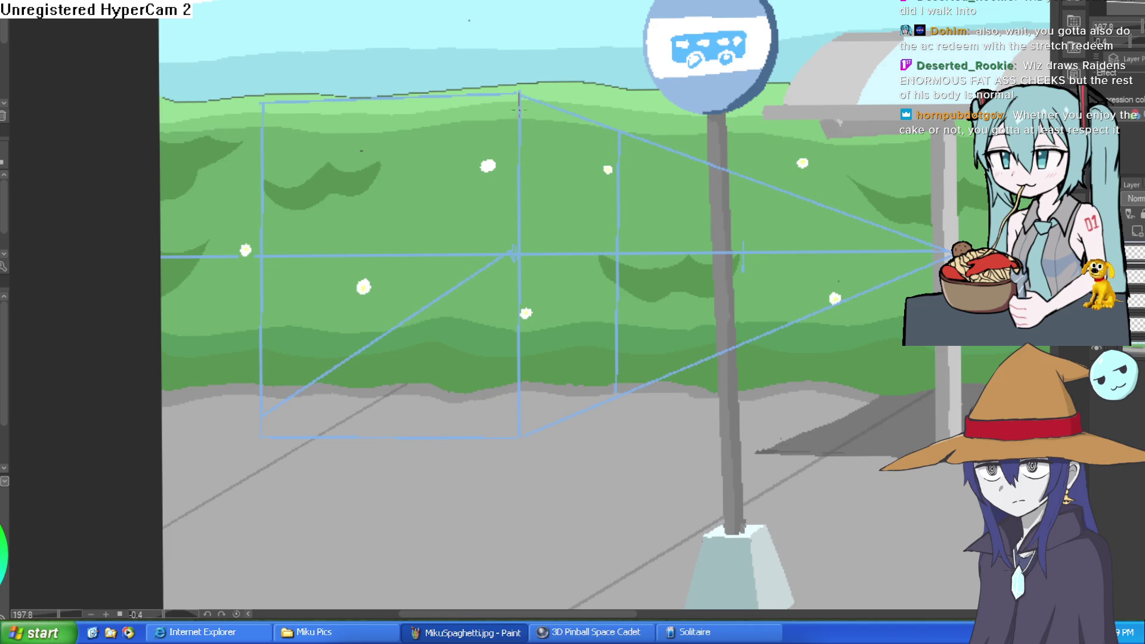
drag(518, 92, 503, 237)
key(ctrl+z)
- With the canvas turned nearly upside down, trace the guide box's second vertical edge and top edge in dark line
mouse_move(571, 47)
mouse_down()
mouse_move(358, 149)
mouse_move(417, 89)
mouse_move(593, 80)
mouse_up()
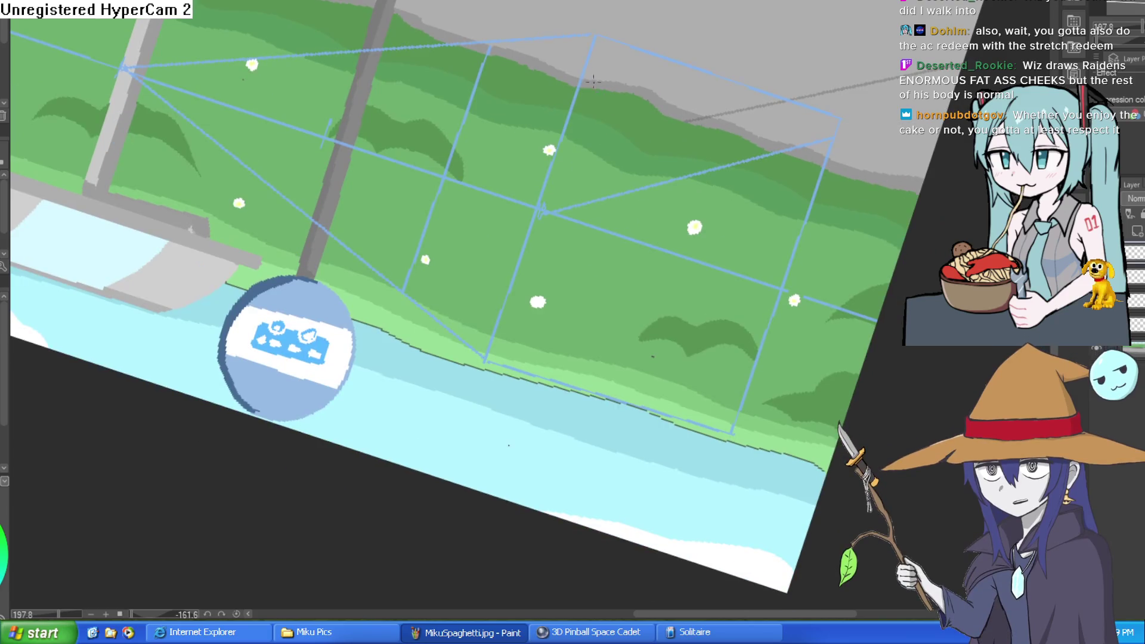
drag(595, 37, 577, 76)
drag(594, 34, 570, 111)
key(ctrl+z)
drag(595, 36, 480, 362)
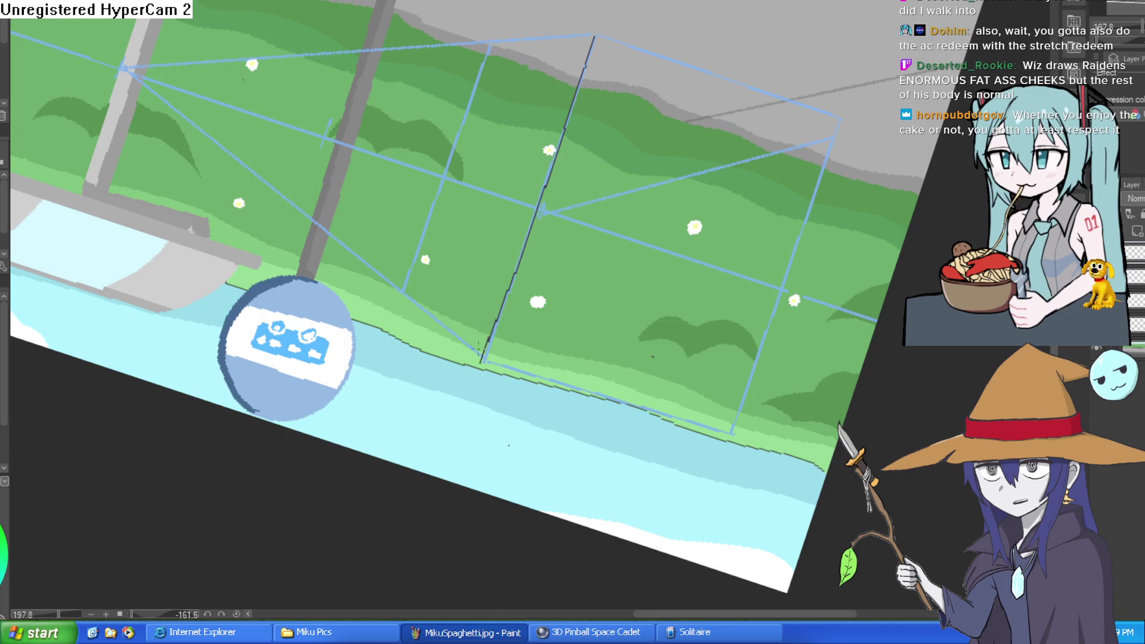
mouse_move(594, 35)
mouse_down()
mouse_move(501, 41)
mouse_move(469, 100)
mouse_up()
key(ctrl+z)
- Trace the box's left edge and slanting side in dark line, redoing overlong strokes
drag(492, 41, 432, 199)
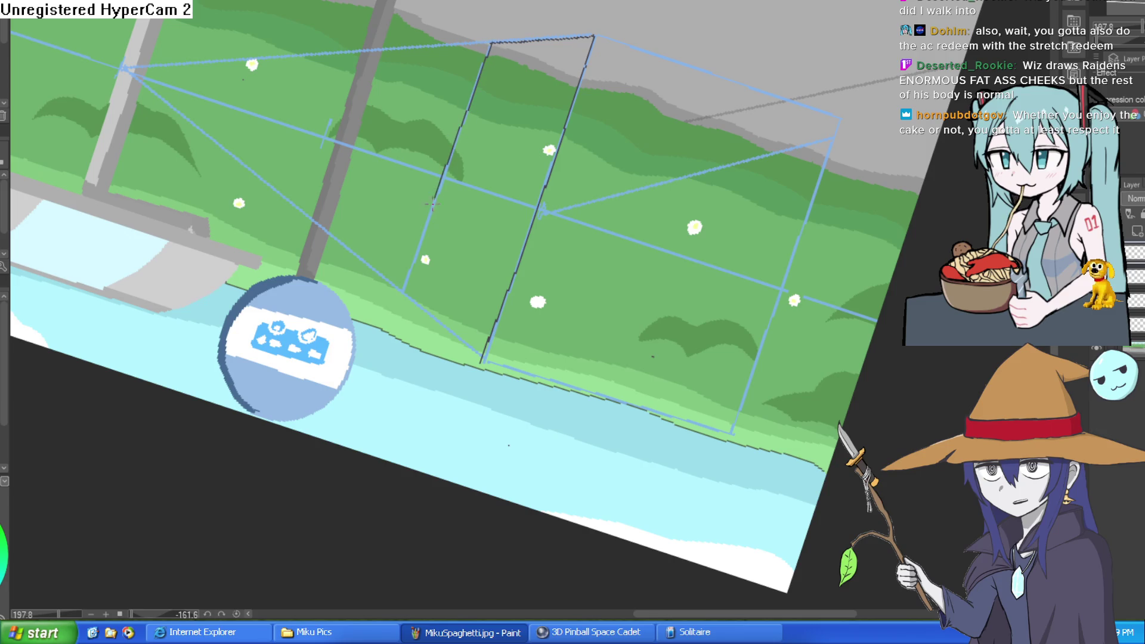
scroll(433, 256, up, 2)
drag(433, 257, 543, 0)
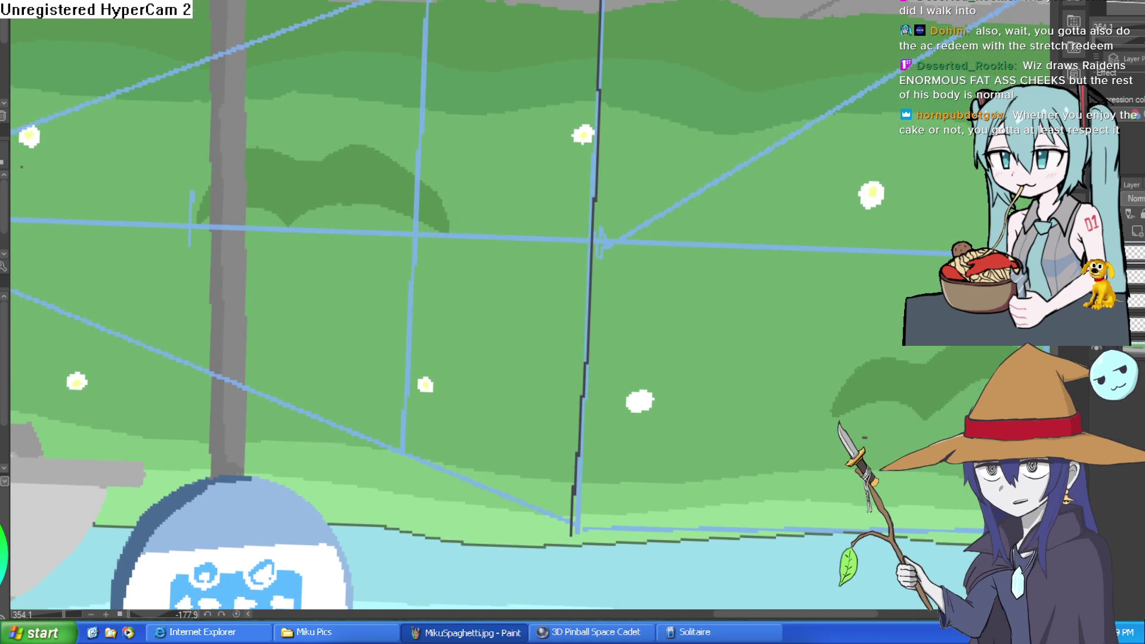
drag(427, 1, 426, 119)
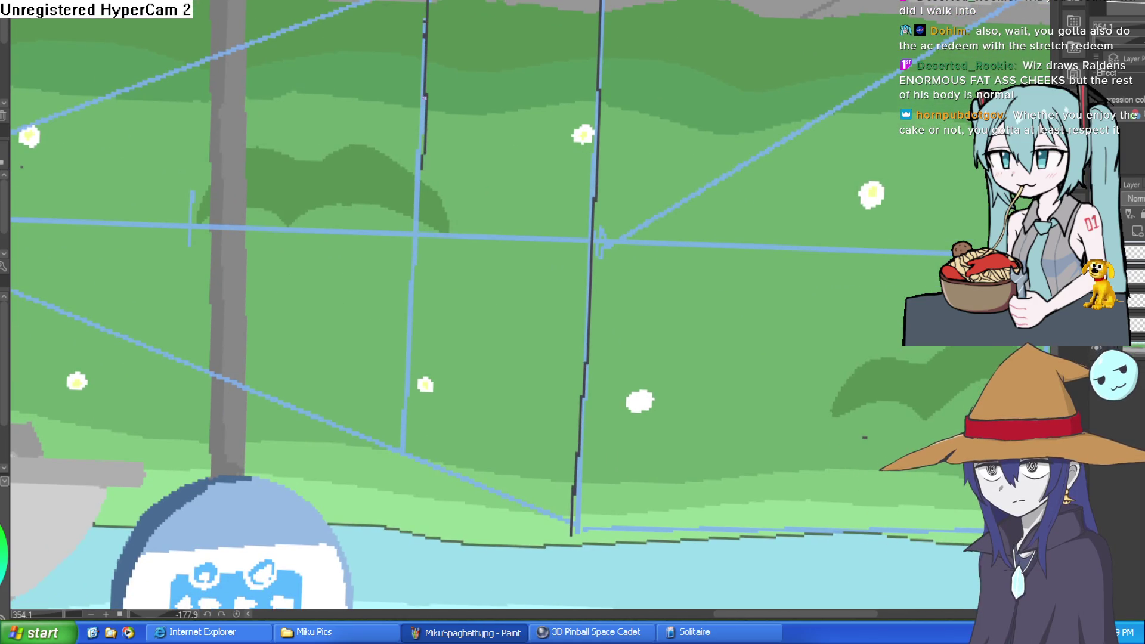
key(ctrl+z)
drag(427, 0, 404, 456)
mouse_move(497, 245)
mouse_down()
mouse_move(527, 372)
mouse_move(667, 334)
mouse_move(739, 214)
mouse_move(754, 152)
mouse_up()
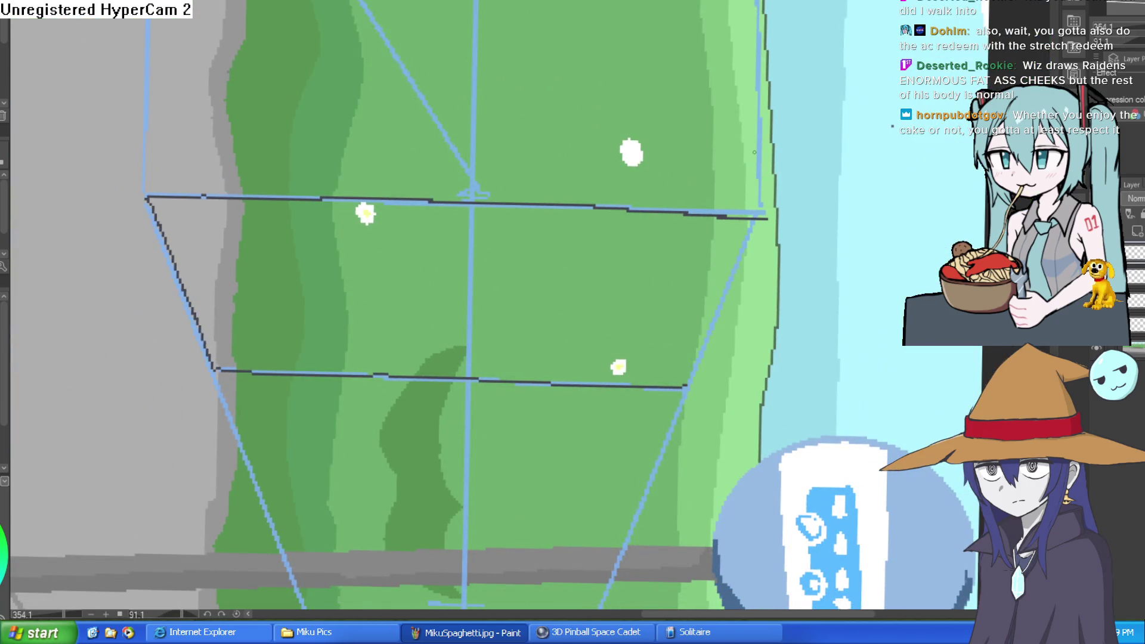
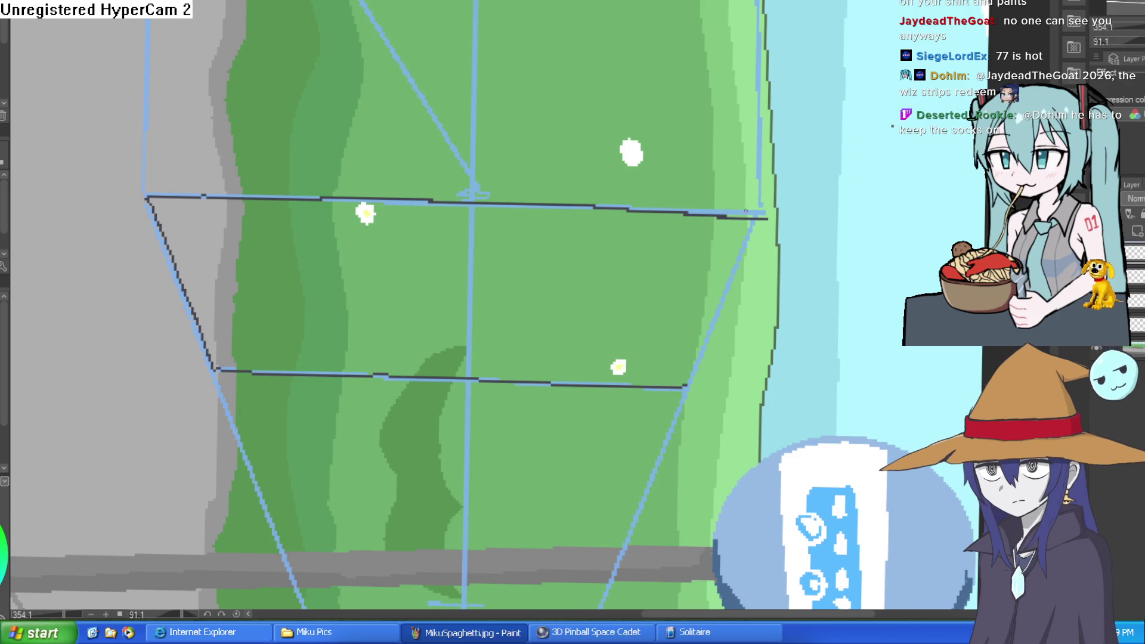
- Ink the right edge of the box's front face, then zoom and rotate the canvas to continue
drag(758, 218, 691, 385)
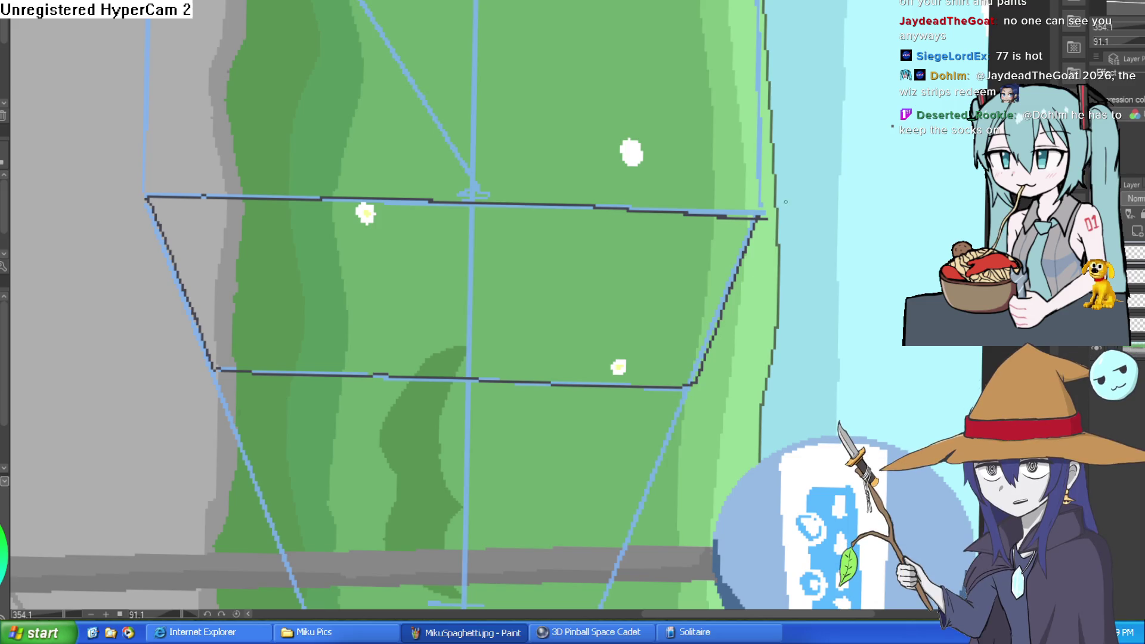
scroll(765, 220, up, 1)
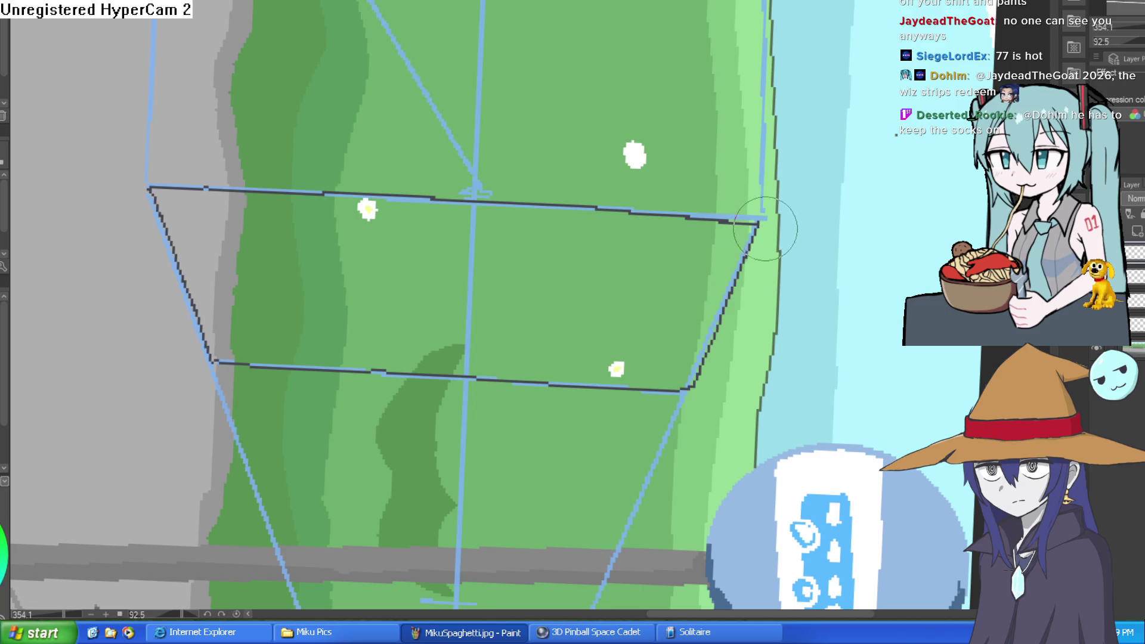
mouse_move(903, 137)
mouse_down()
mouse_move(693, 266)
mouse_move(744, 239)
mouse_up()
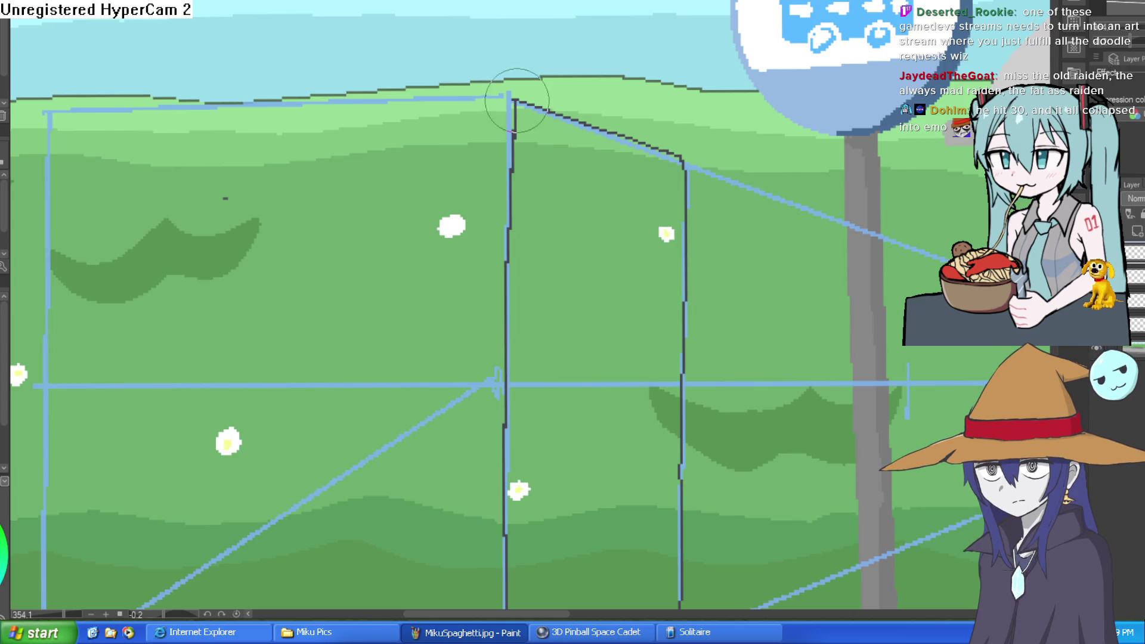
- Ink the cube's upper-left edge and its left vertical edge along the perspective guides
scroll(621, 173, down, 5)
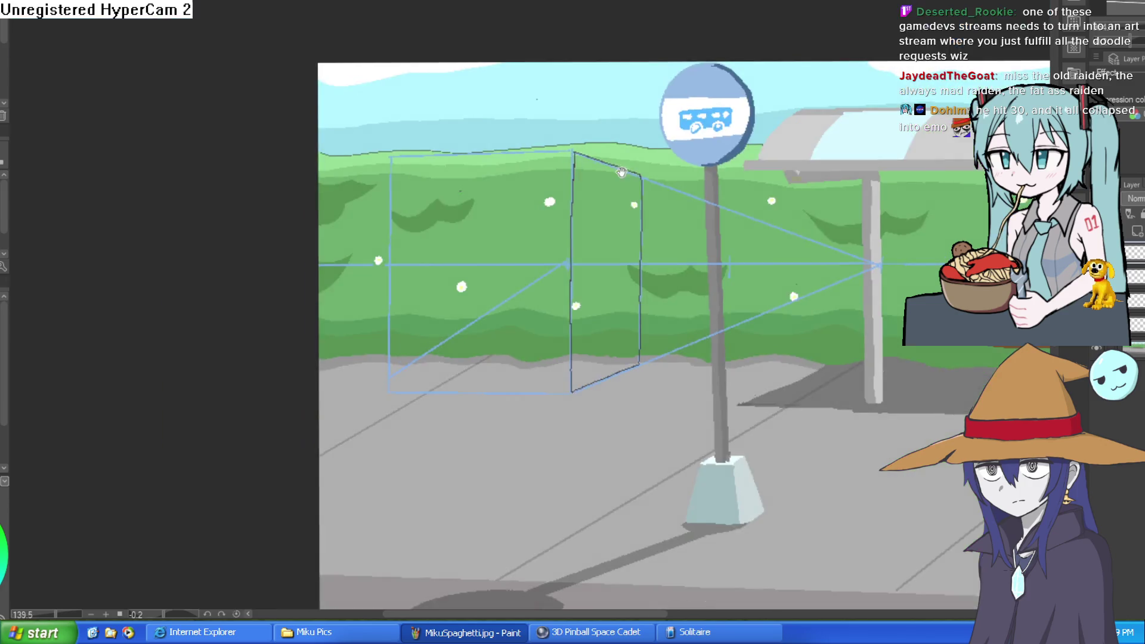
drag(621, 173, 504, 180)
scroll(504, 180, up, 5)
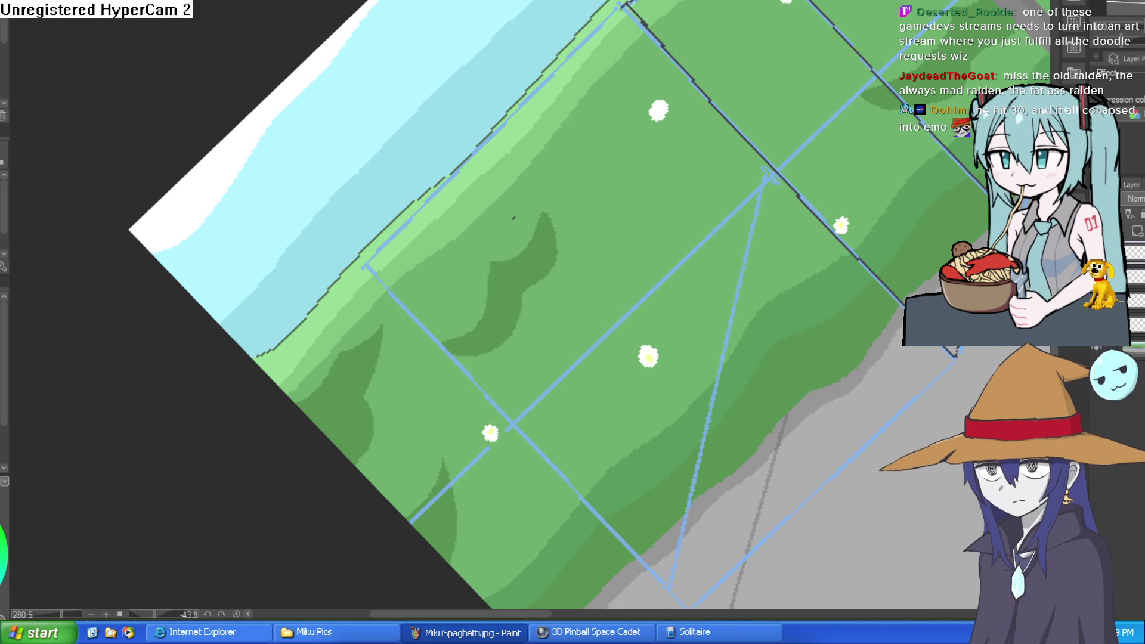
drag(620, 7, 370, 266)
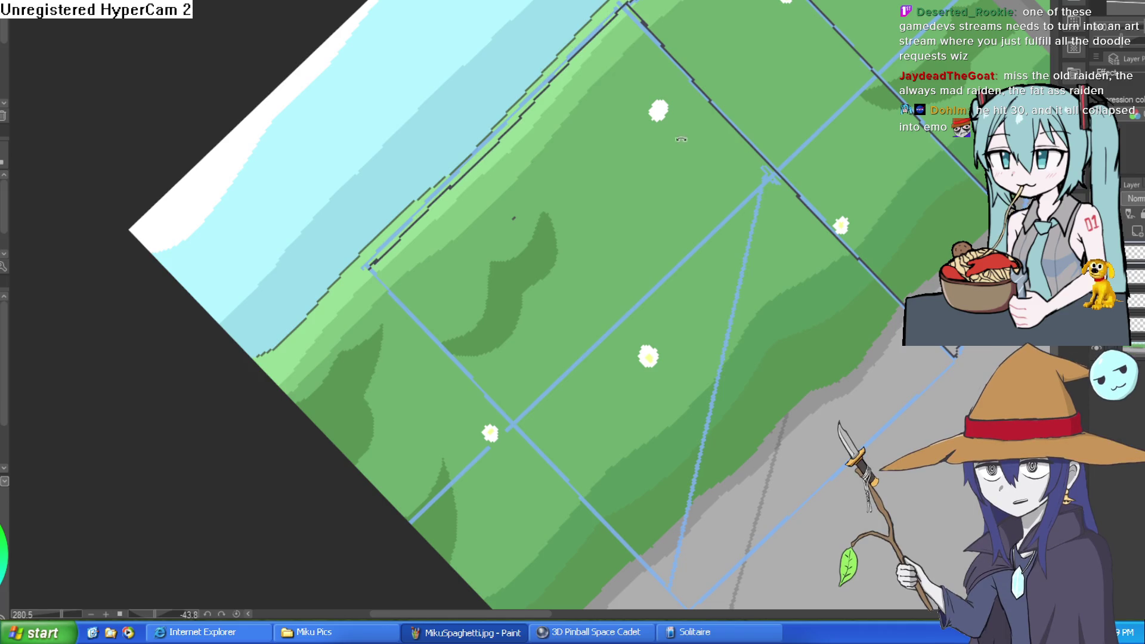
mouse_move(681, 139)
mouse_down()
mouse_move(655, 179)
mouse_move(632, 102)
mouse_up()
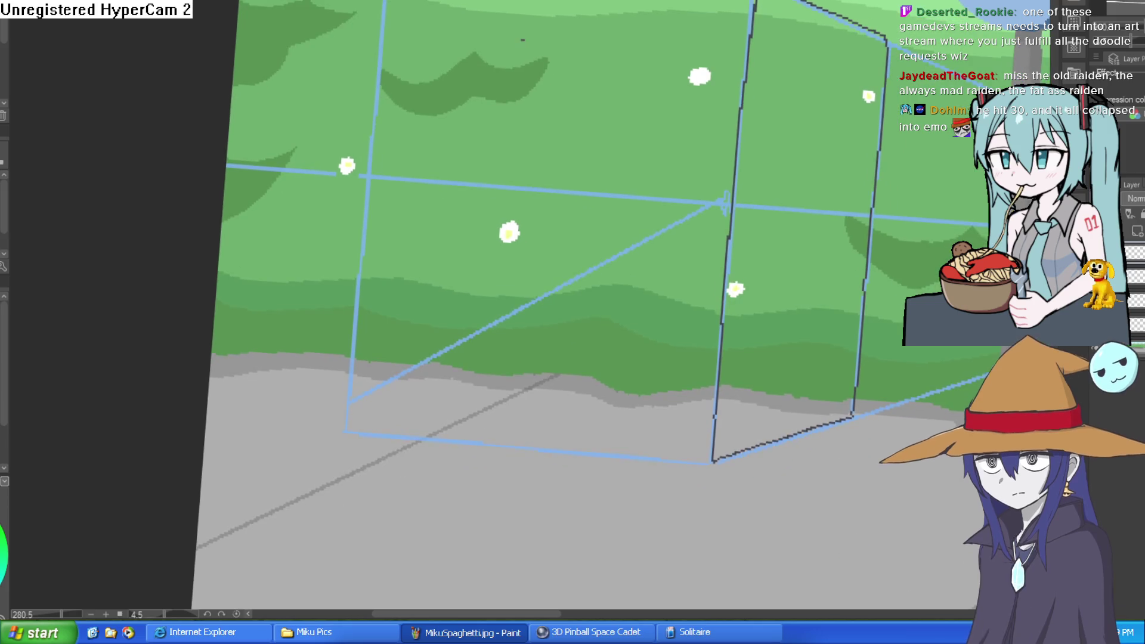
mouse_move(384, 2)
mouse_down()
mouse_move(352, 420)
mouse_move(417, 358)
mouse_move(471, 268)
mouse_up()
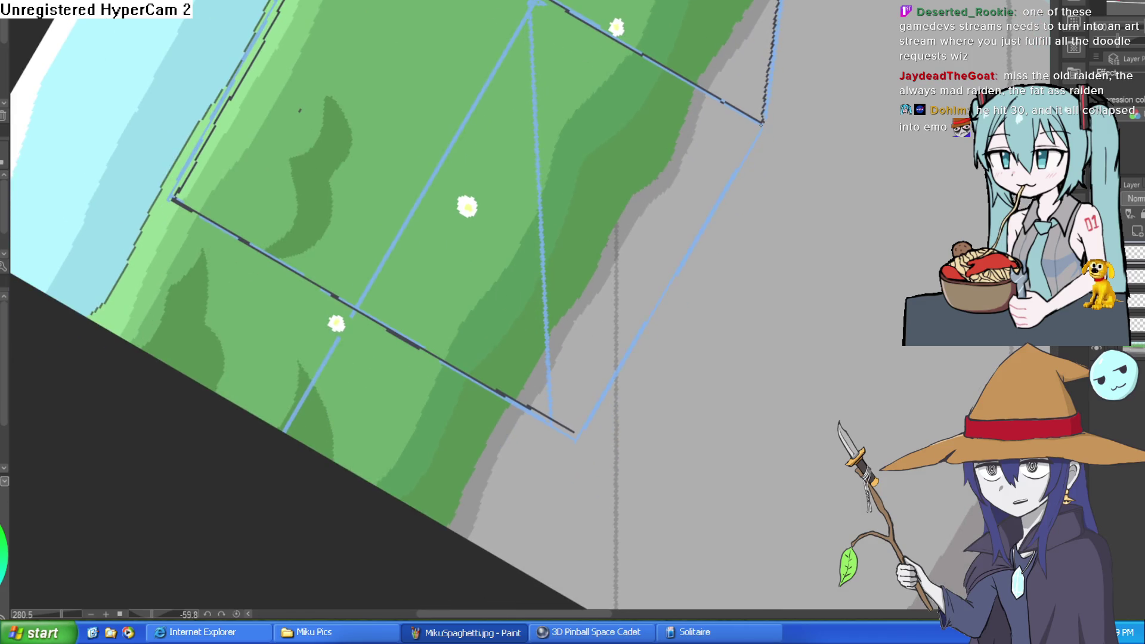
- Ink the cube's right vertical edge, then bring the bottom edge and whole cube into upright view
drag(762, 124, 574, 438)
scroll(631, 361, down, 3)
drag(630, 362, 418, 264)
scroll(419, 264, up, 4)
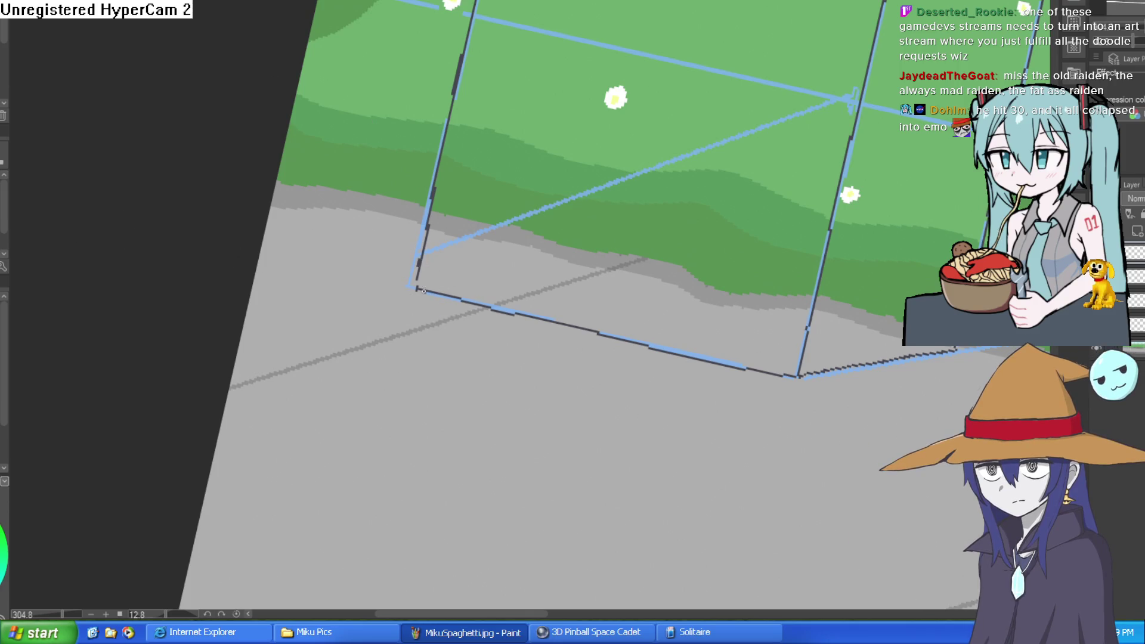
mouse_move(420, 216)
mouse_down()
mouse_move(658, 243)
mouse_move(692, 261)
mouse_up()
scroll(658, 242, up, 2)
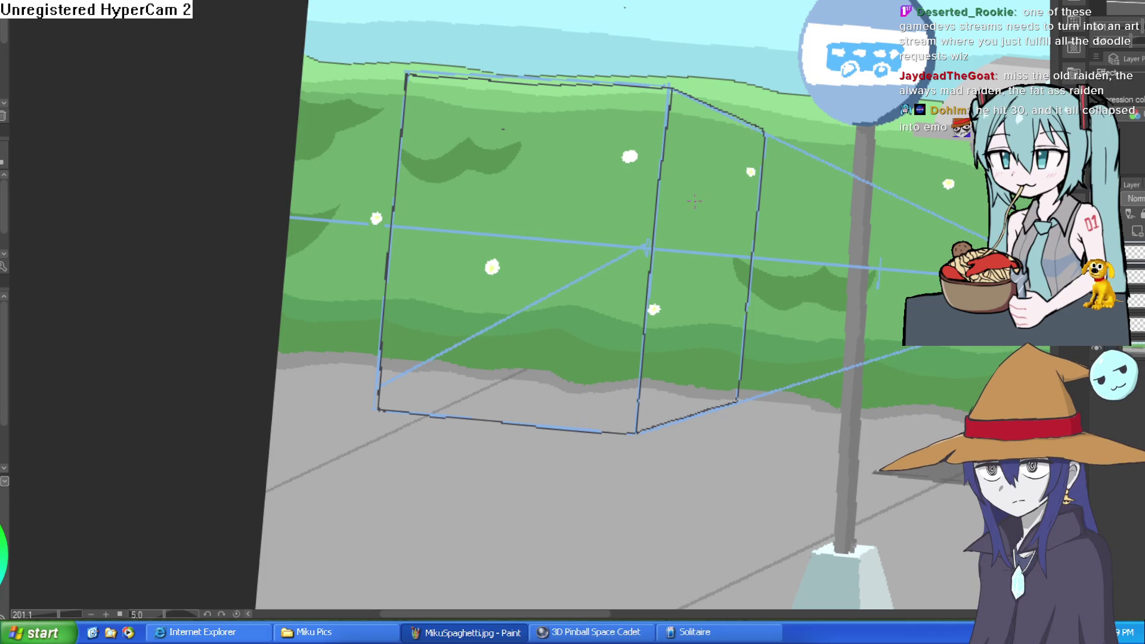
mouse_move(695, 201)
mouse_down()
mouse_move(779, 178)
mouse_move(760, 140)
mouse_up()
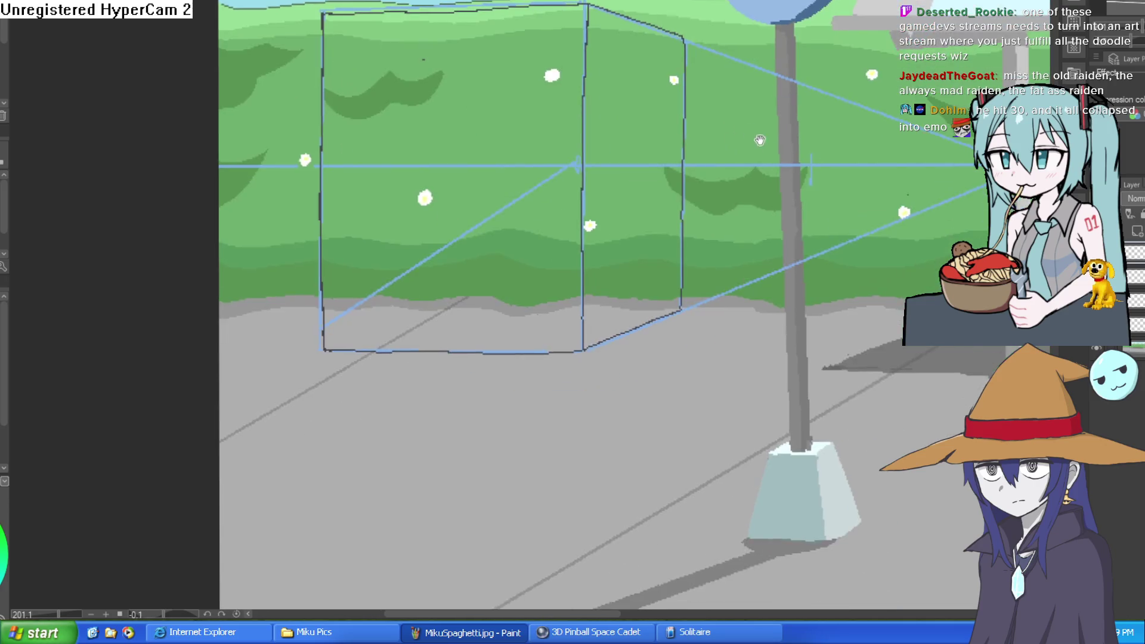
scroll(759, 140, down, 2)
drag(868, 266, 836, 275)
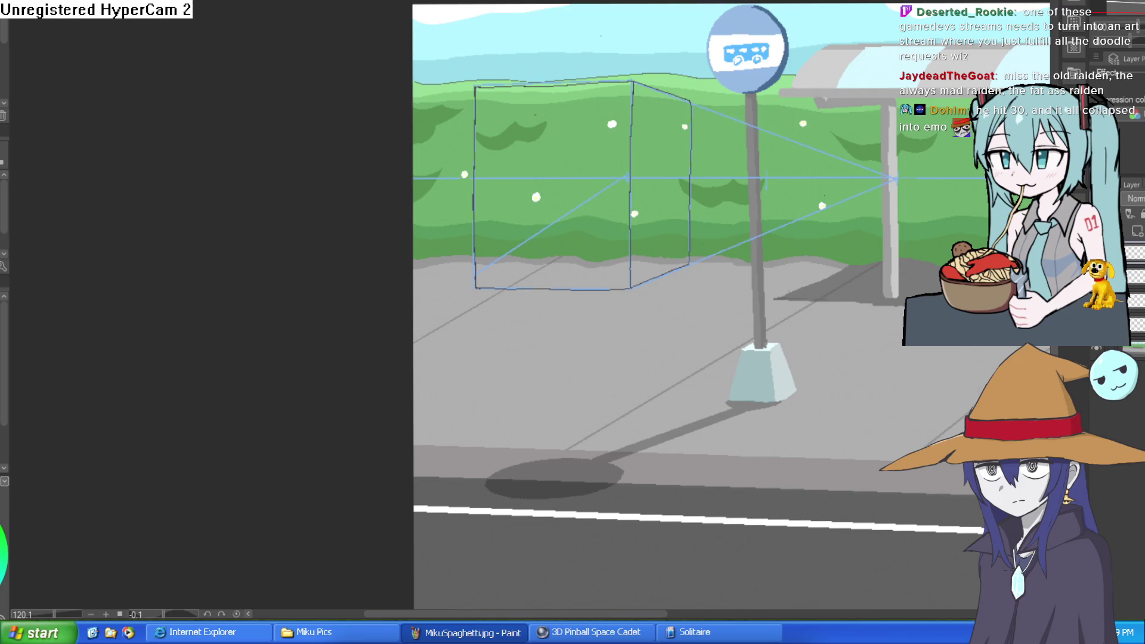
scroll(596, 153, up, 3)
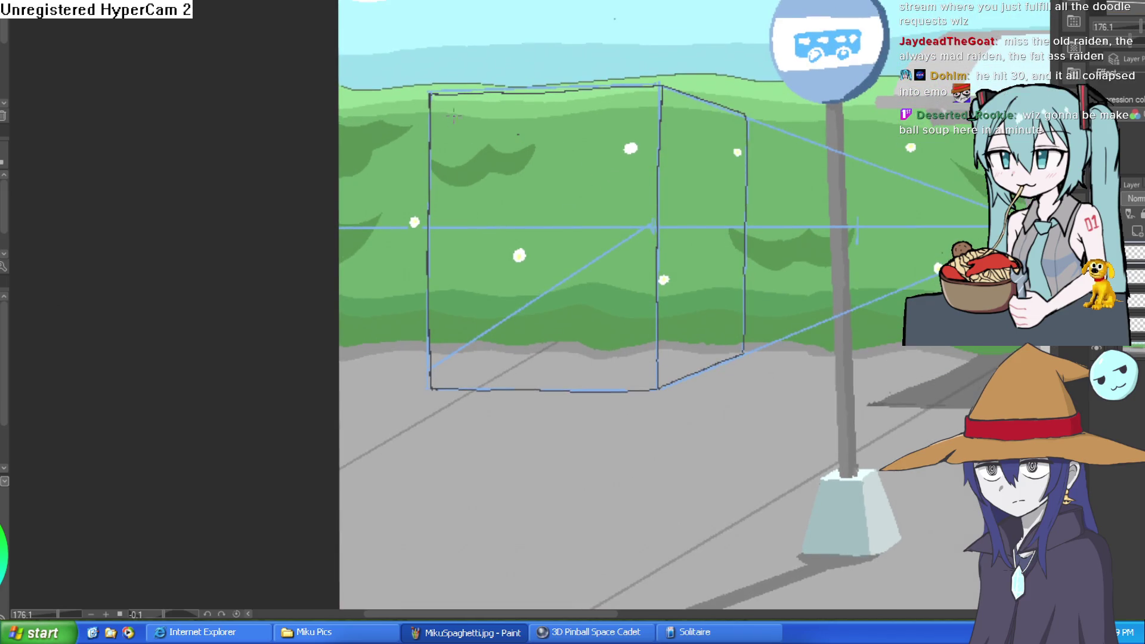
mouse_move(449, 115)
mouse_down()
mouse_move(449, 215)
mouse_move(498, 221)
mouse_move(569, 176)
mouse_move(678, 167)
mouse_up()
key(ctrl+z)
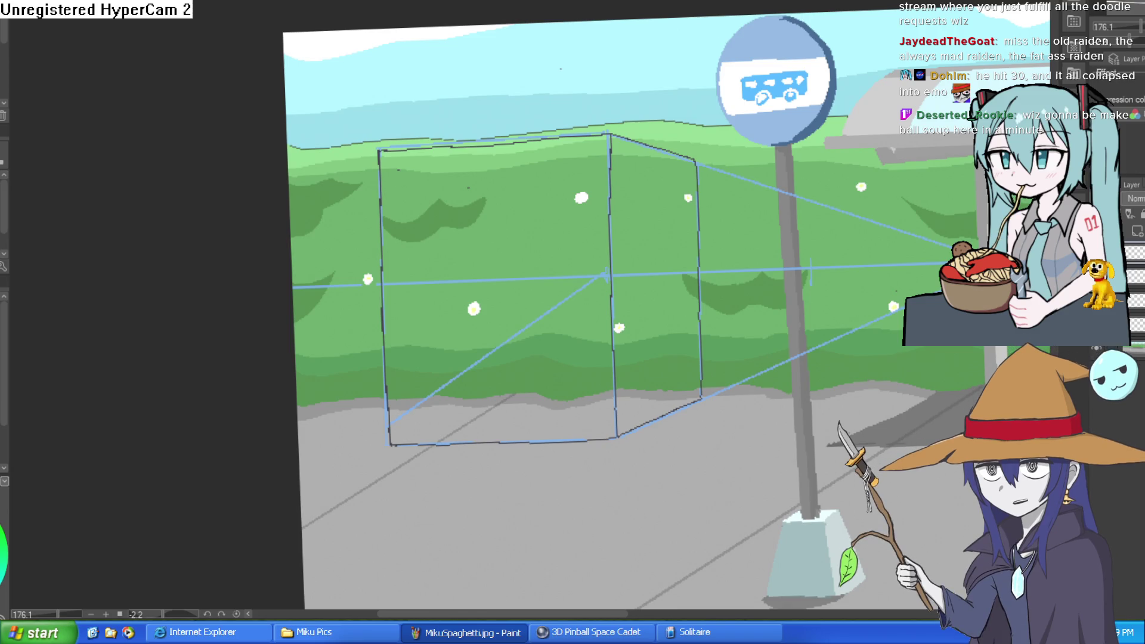
- Switch to a blank canvas and draw the head oval, undoing two failed strokes
key(ctrl+Tab)
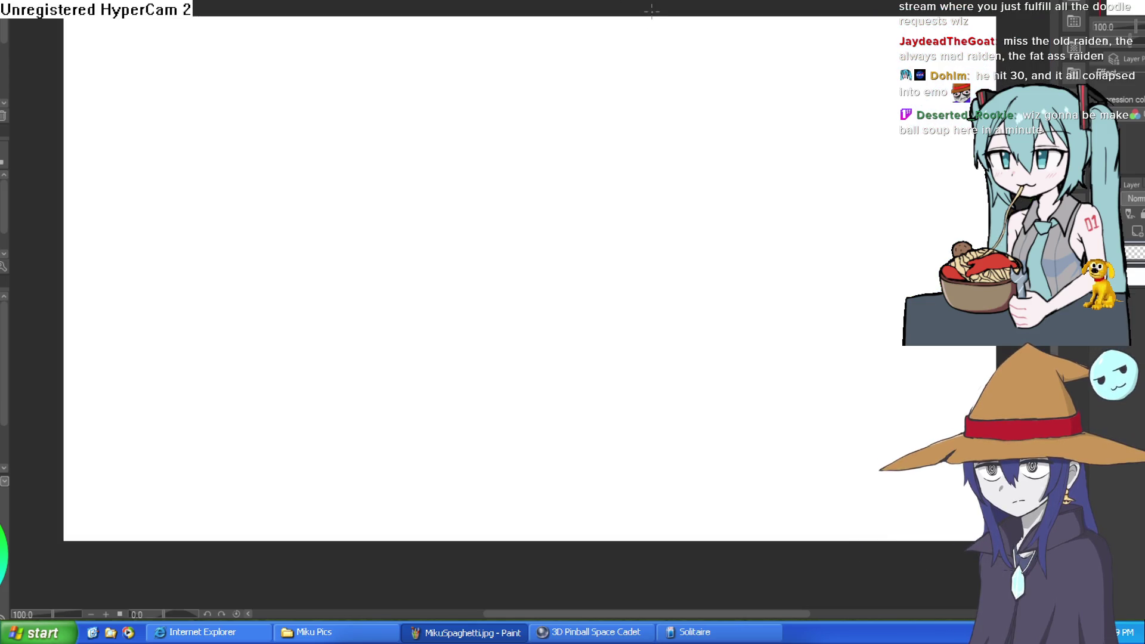
drag(610, 76, 626, 196)
key(ctrl+z)
mouse_move(537, 59)
mouse_down()
mouse_move(440, 133)
mouse_move(593, 77)
mouse_up()
key(ctrl+z)
mouse_move(535, 50)
mouse_down()
mouse_move(552, 179)
mouse_move(522, 51)
mouse_move(532, 50)
mouse_move(526, 188)
mouse_up()
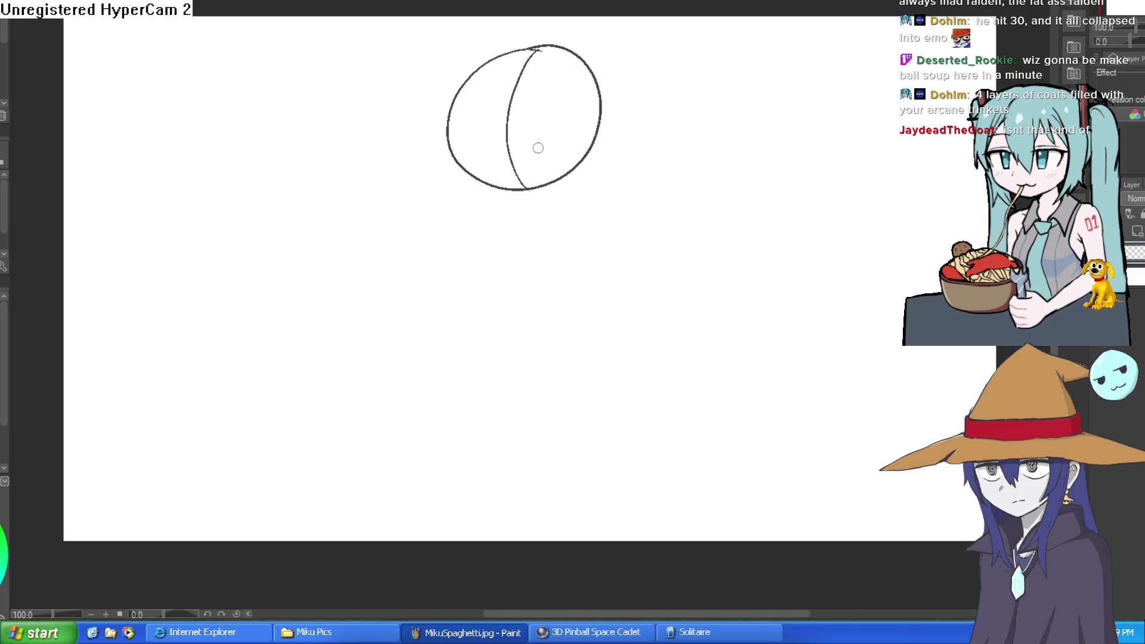
- Add horizontal and vertical guides across the oval and a centre line extending below it
drag(456, 123, 596, 122)
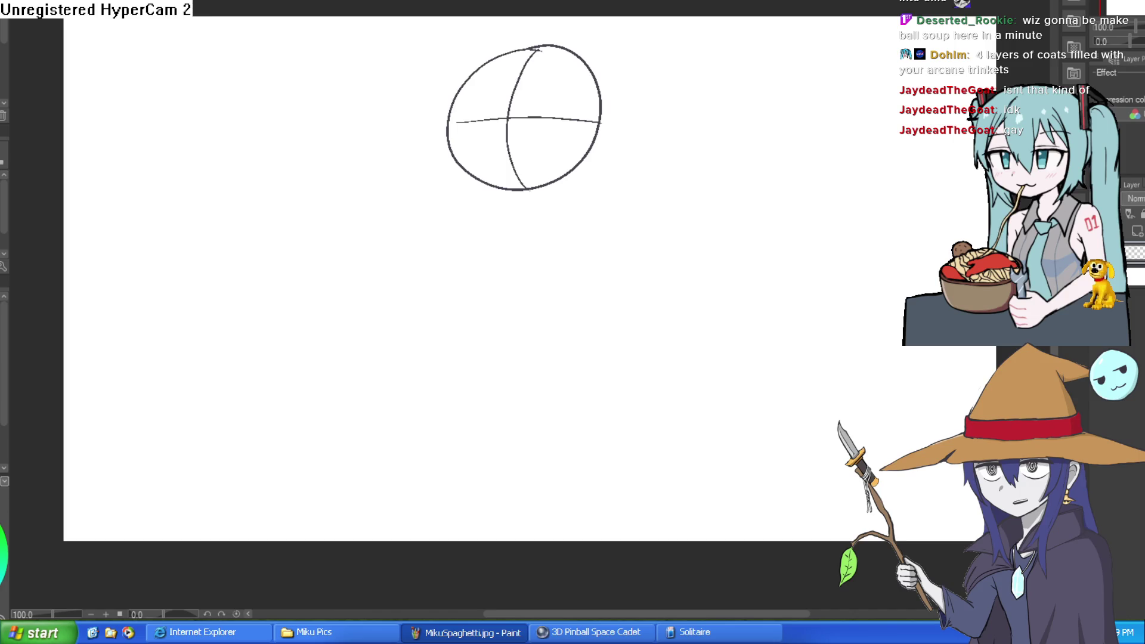
mouse_move(539, 47)
mouse_down()
mouse_move(507, 124)
mouse_move(514, 200)
mouse_up()
drag(510, 110, 516, 220)
drag(515, 160, 512, 230)
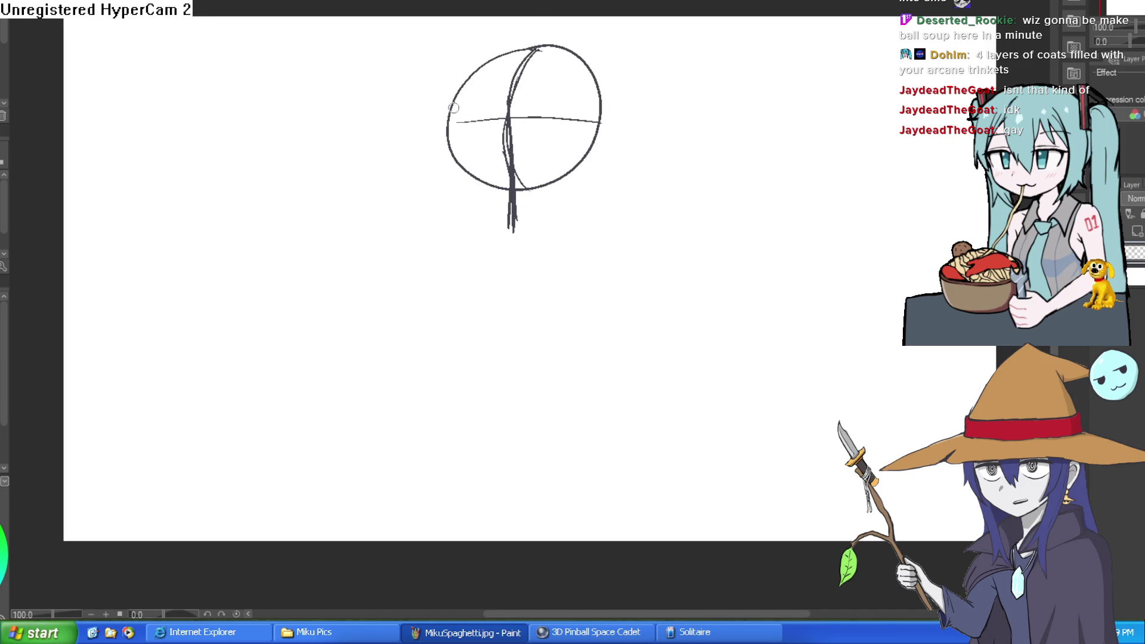
mouse_move(454, 102)
mouse_down()
mouse_move(450, 175)
mouse_move(511, 202)
mouse_up()
key(ctrl+z)
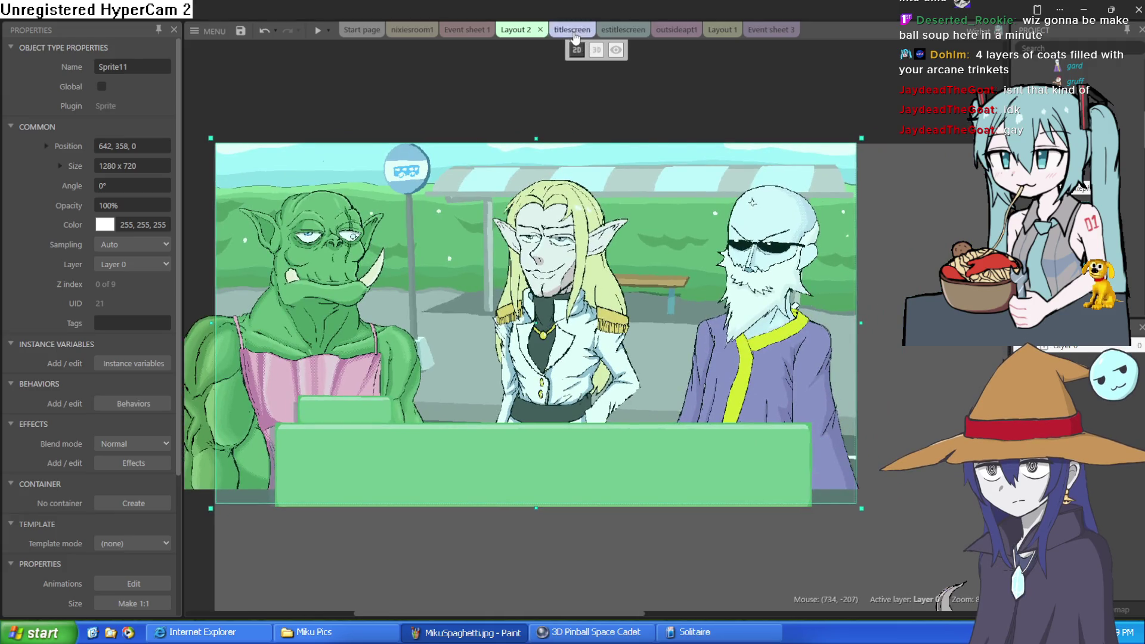
- Switch to the titlescreen layout and run Preview layout to show the Atheneum title screen
click(572, 30)
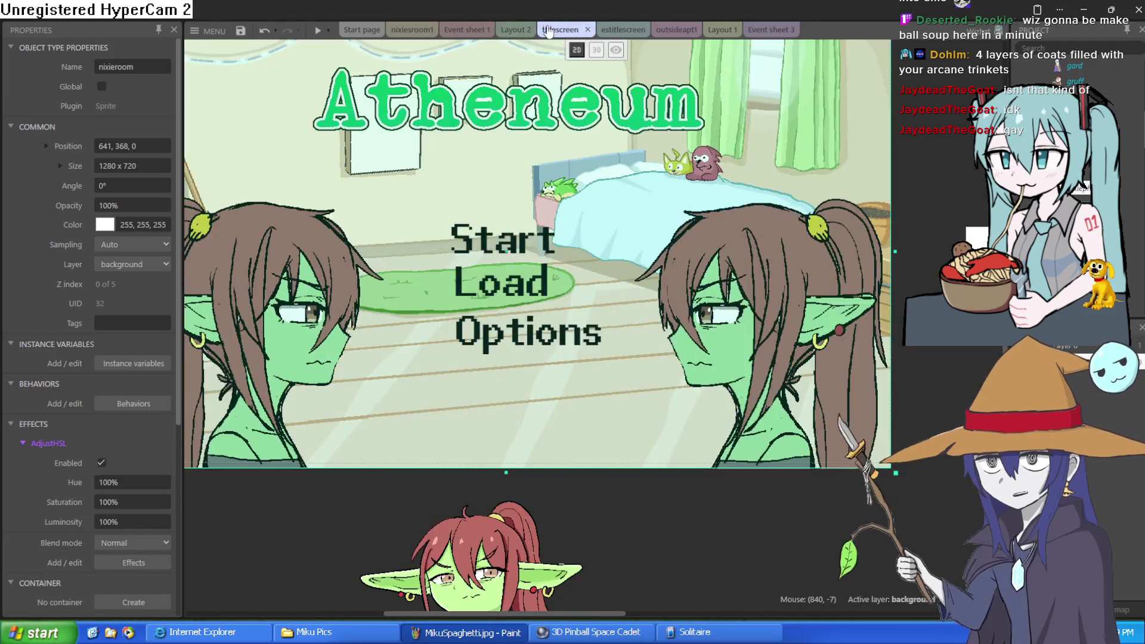
click(528, 34)
click(572, 30)
scroll(567, 159, down, 2)
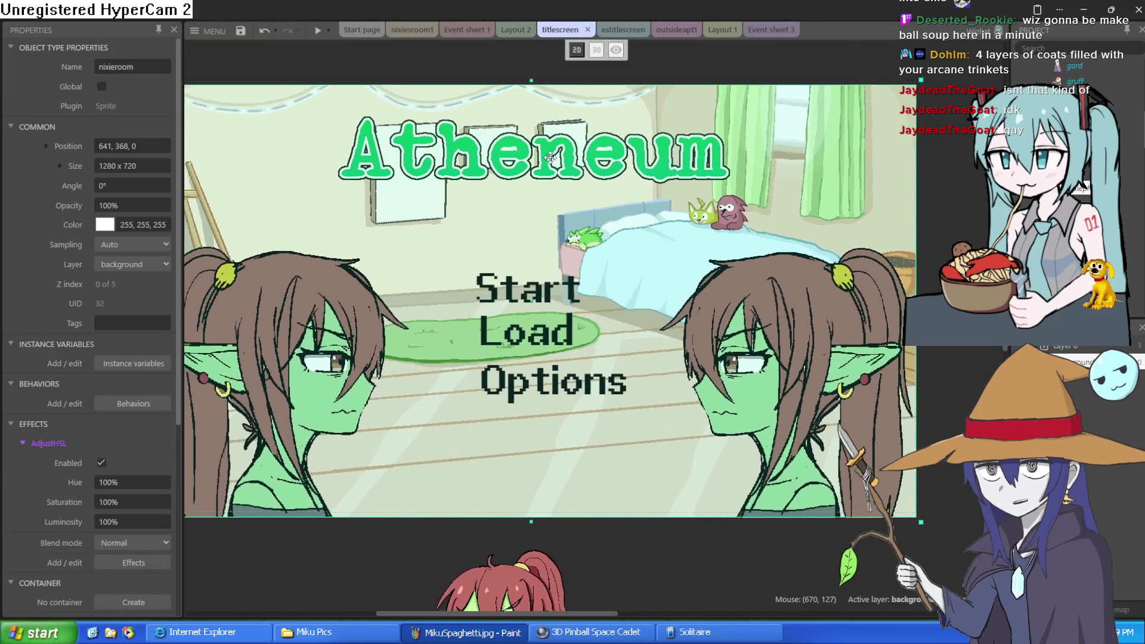
drag(577, 167, 604, 170)
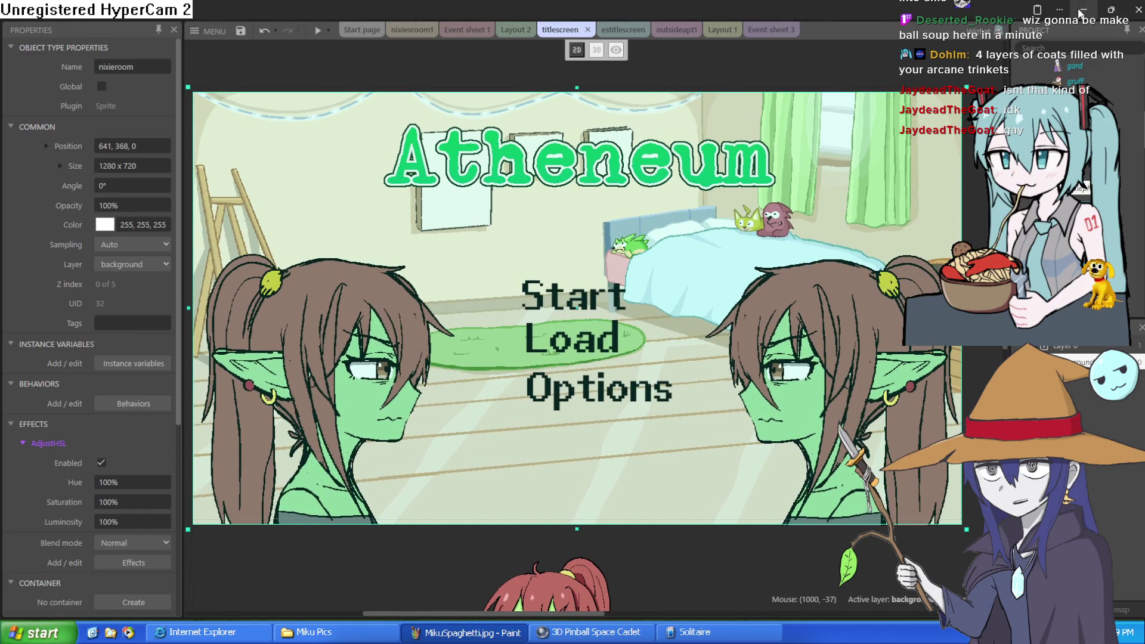
click(1081, 10)
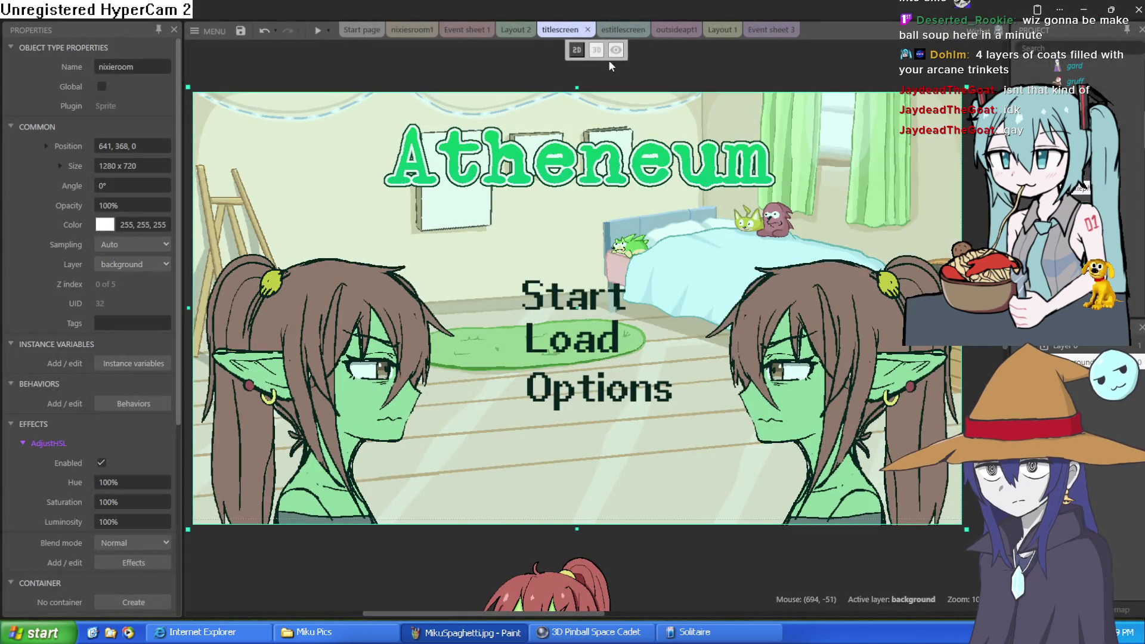
click(316, 37)
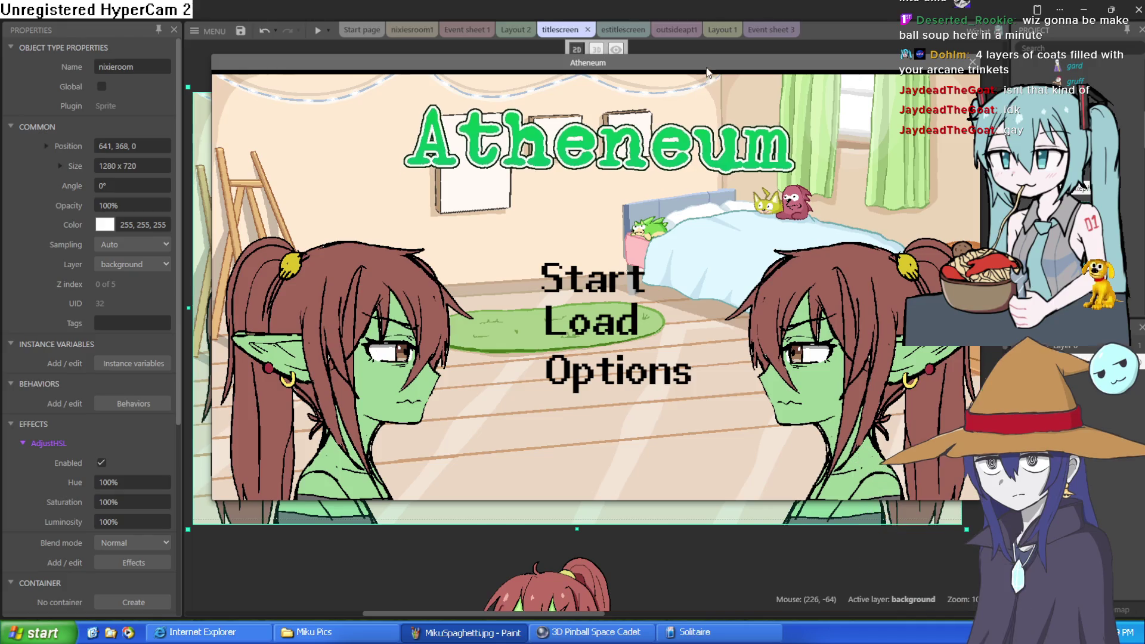
- Relaunch the game preview, start the game, advance Nixie's and Moira's dialogue, then close it
drag(708, 66, 672, 61)
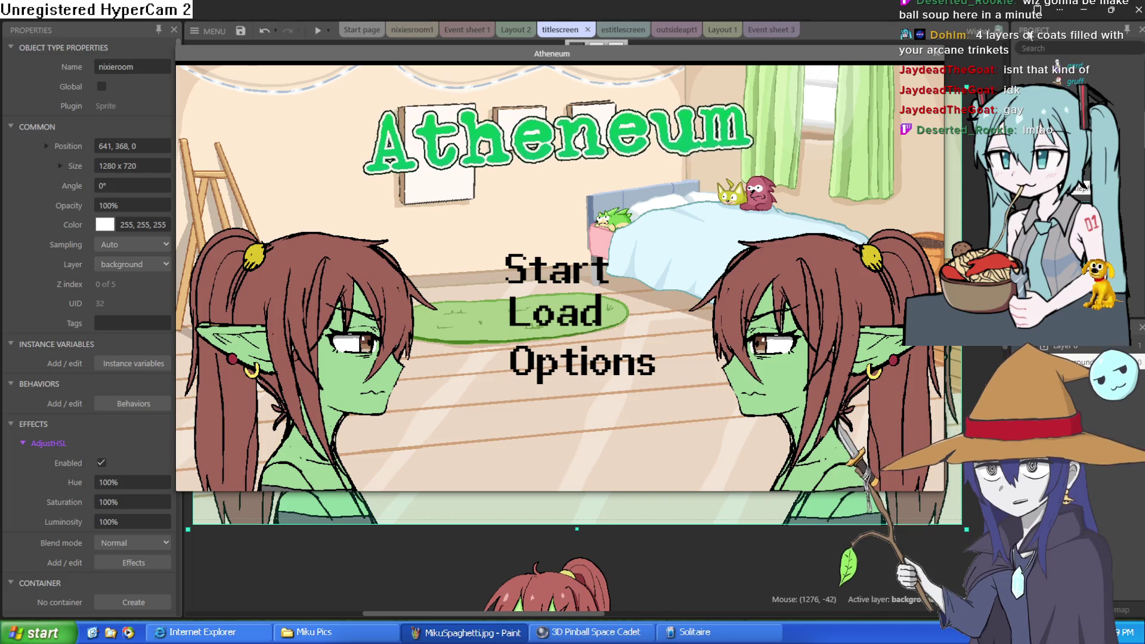
click(936, 55)
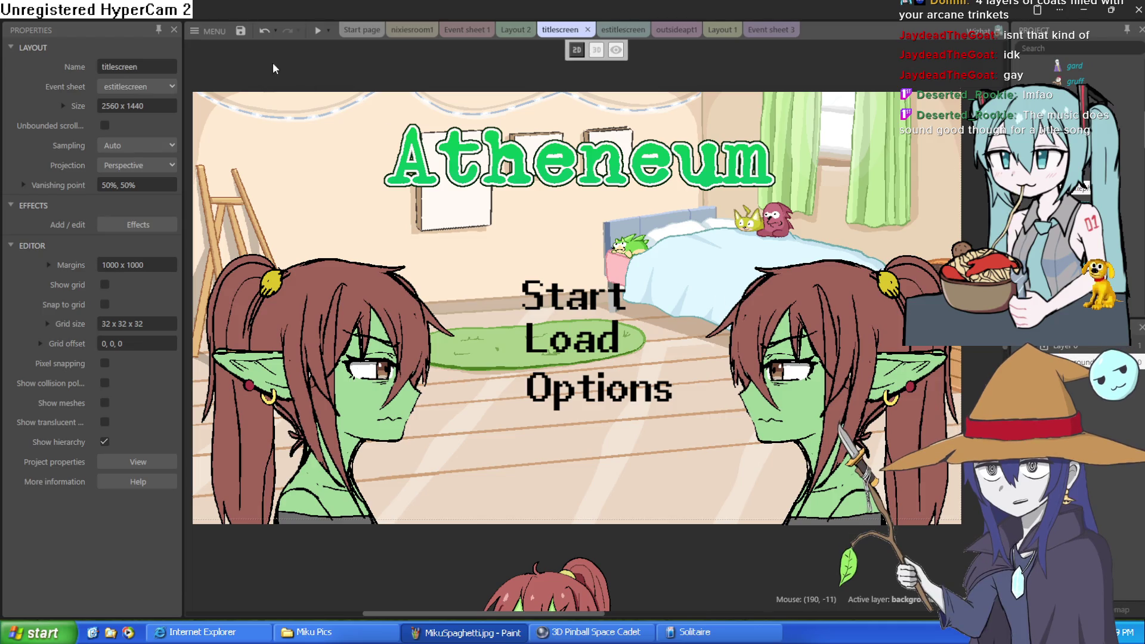
click(320, 30)
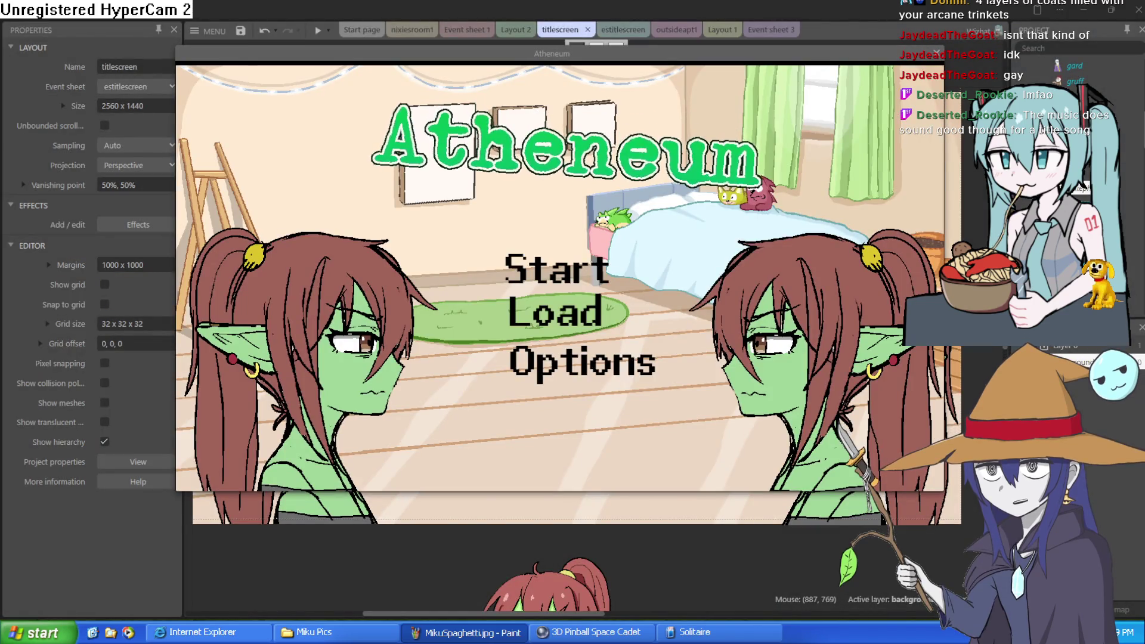
click(642, 580)
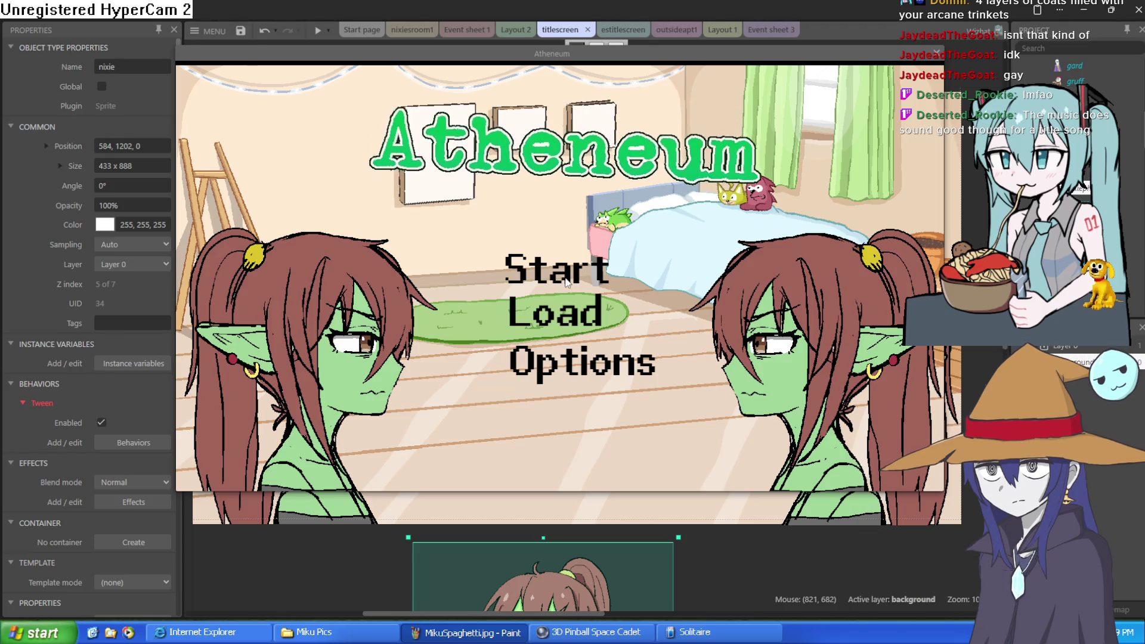
click(574, 280)
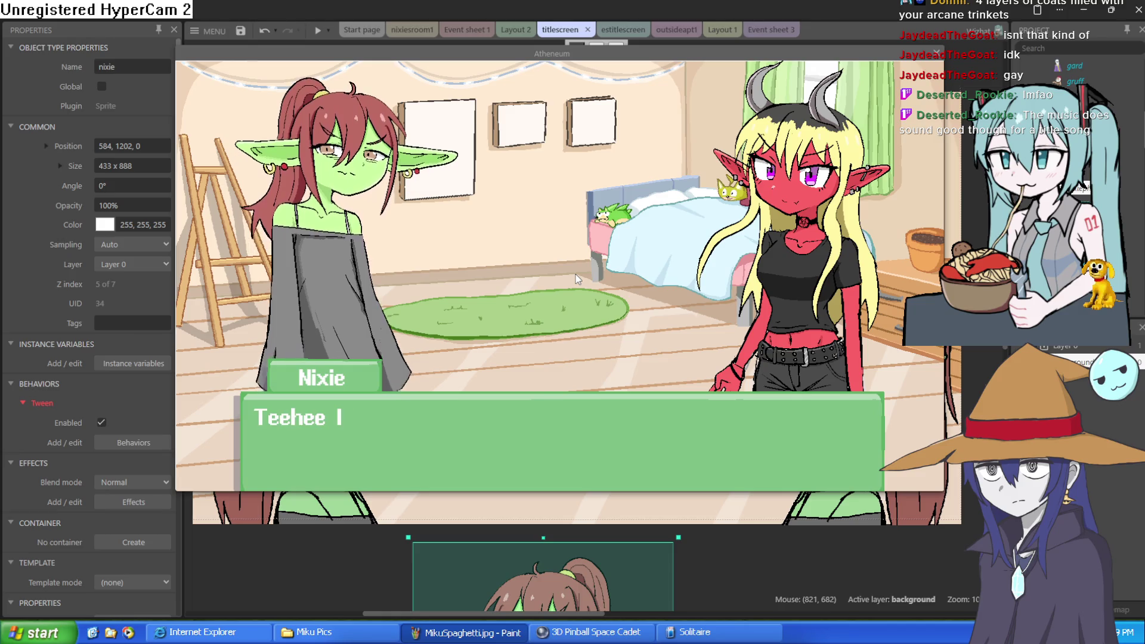
click(575, 274)
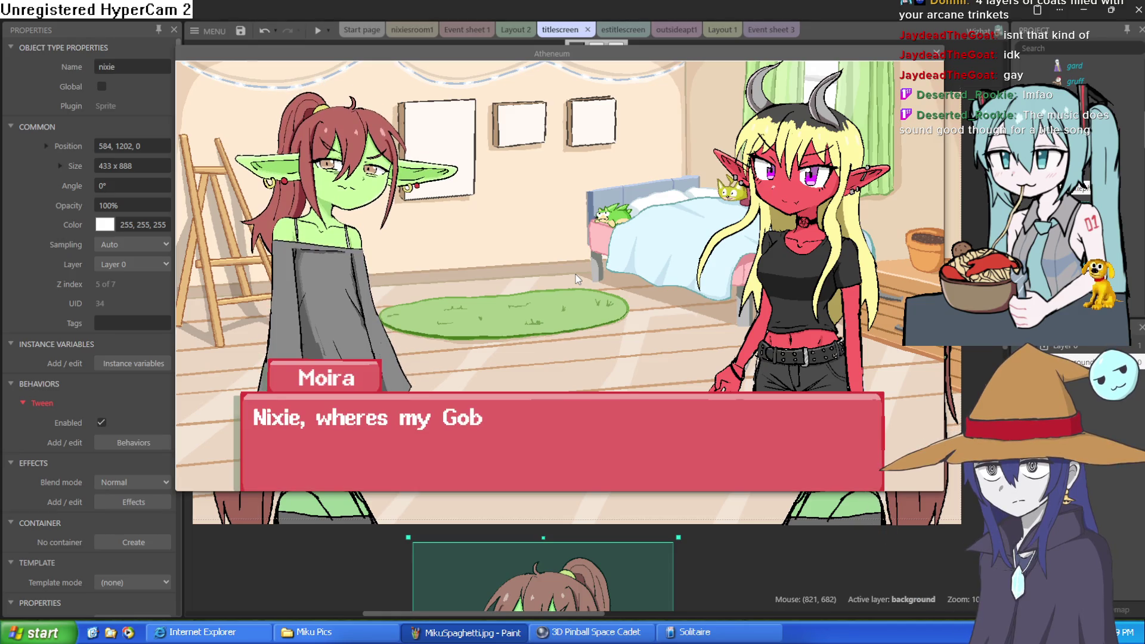
click(936, 53)
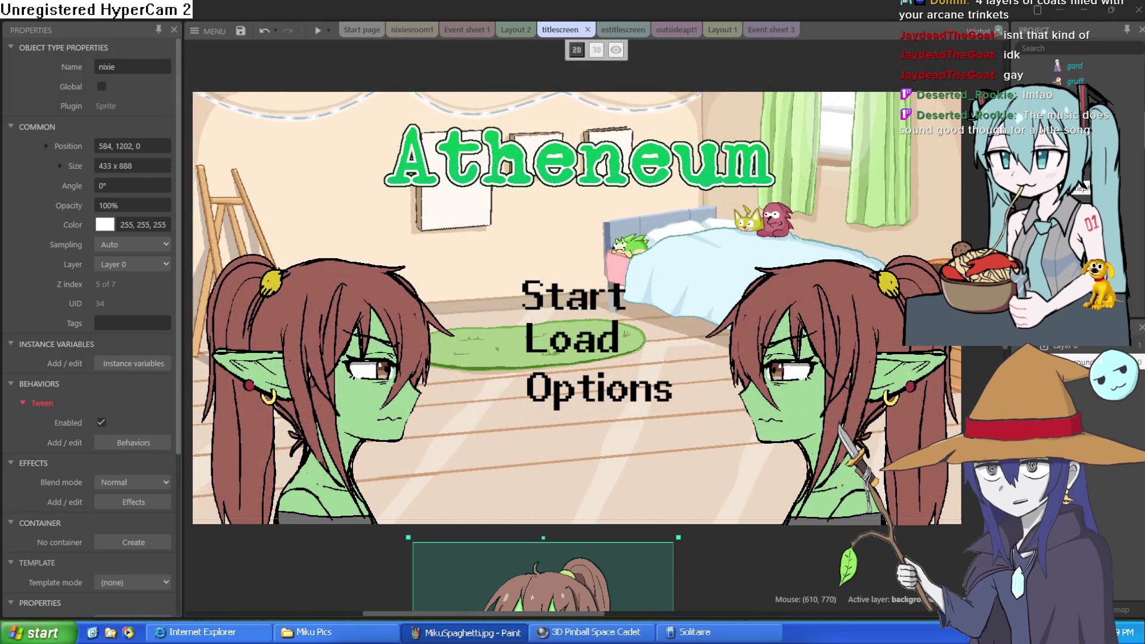
- Deselect the Nixie sprite by clicking an empty spot of the layout
click(719, 578)
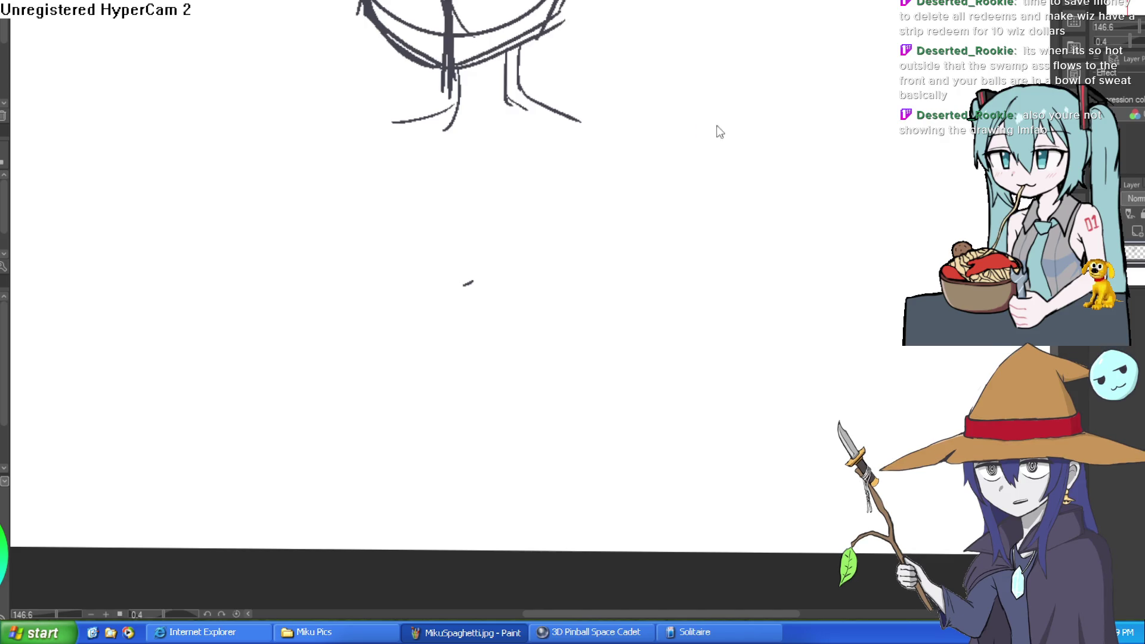
- Zoom the canvas out to 100% and recenter the head-and-neck sketch
scroll(718, 130, down, 2)
drag(705, 171, 695, 161)
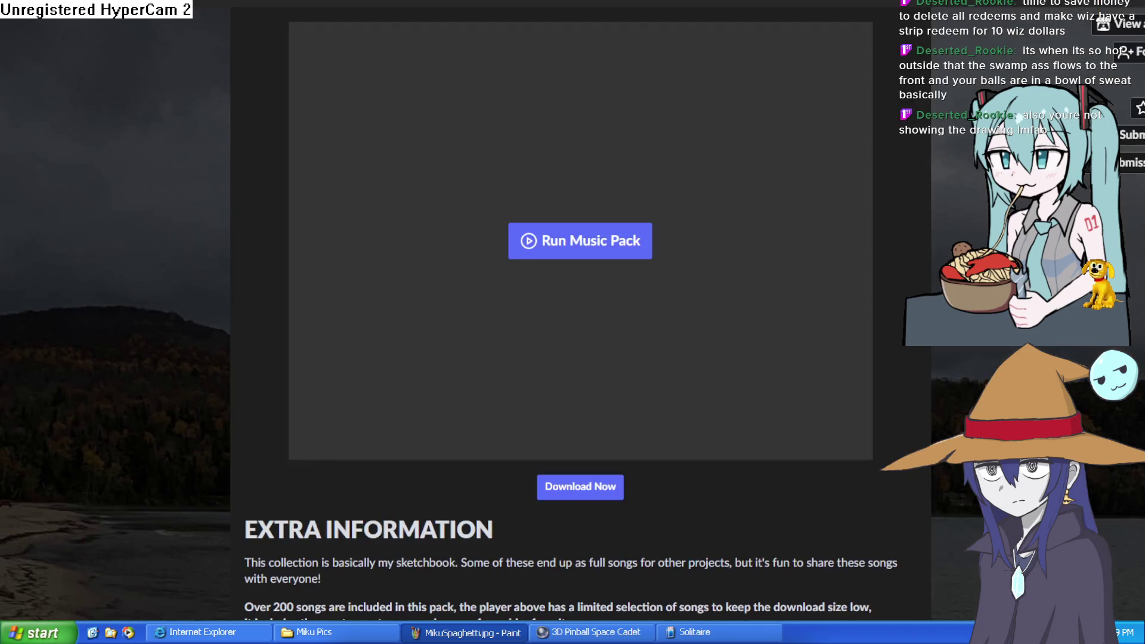
scroll(277, 308, down, 20)
scroll(277, 309, up, 12)
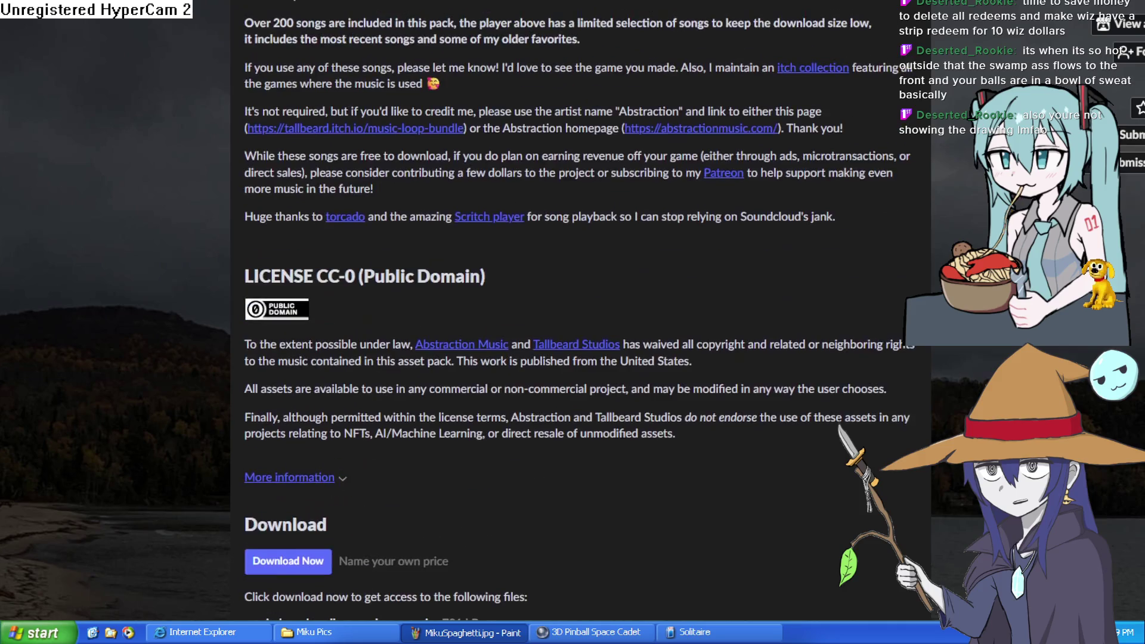
click(275, 306)
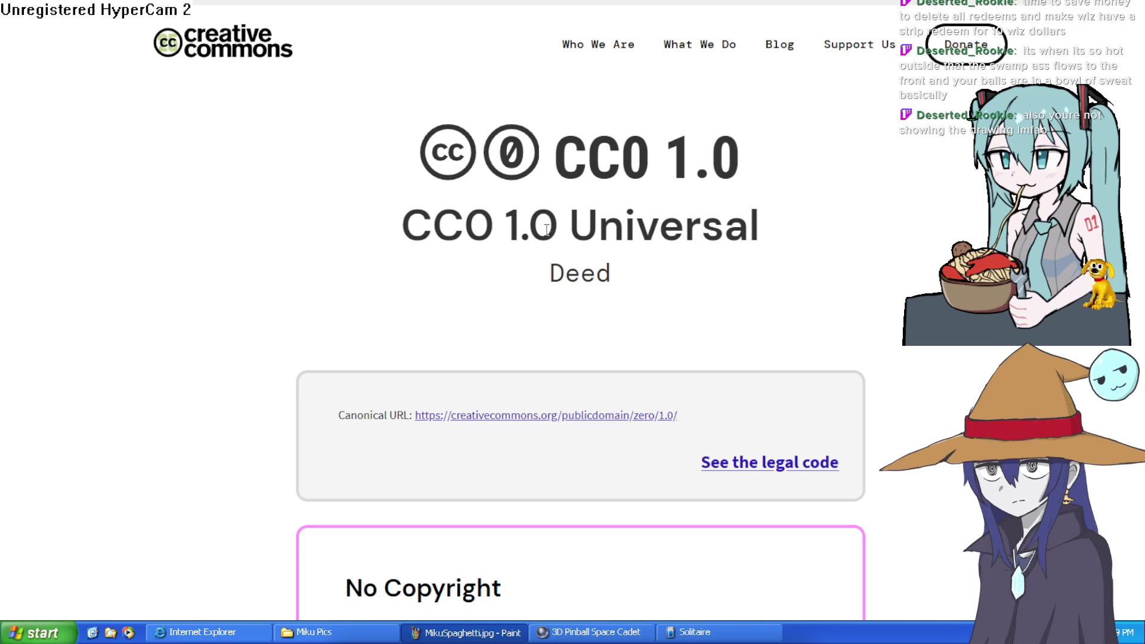
scroll(417, 137, down, 7)
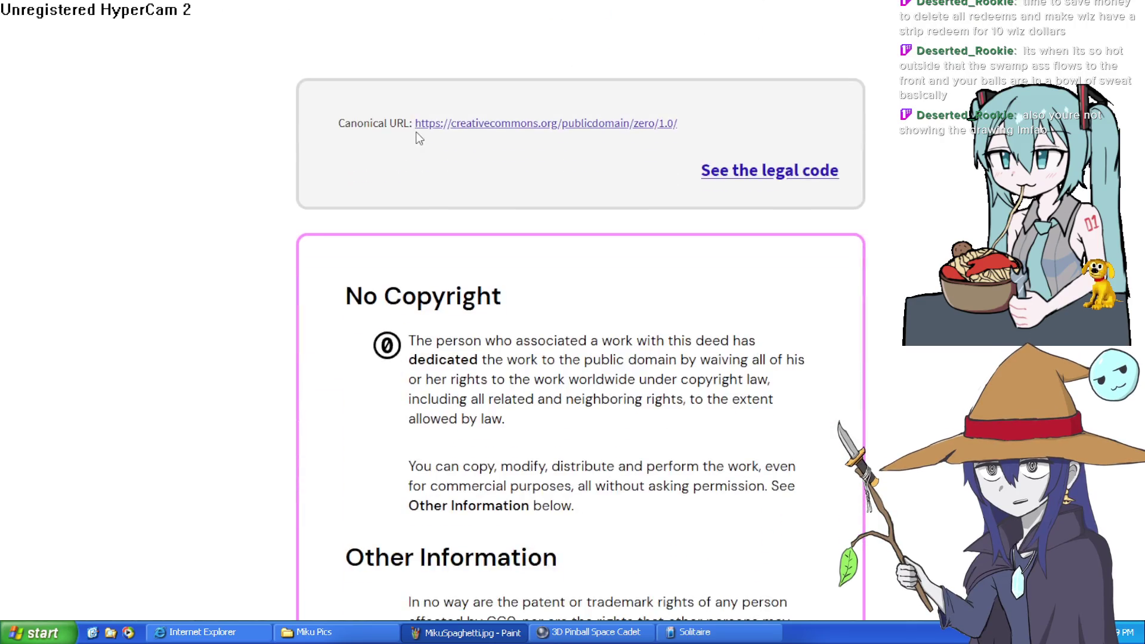
scroll(442, 164, down, 10)
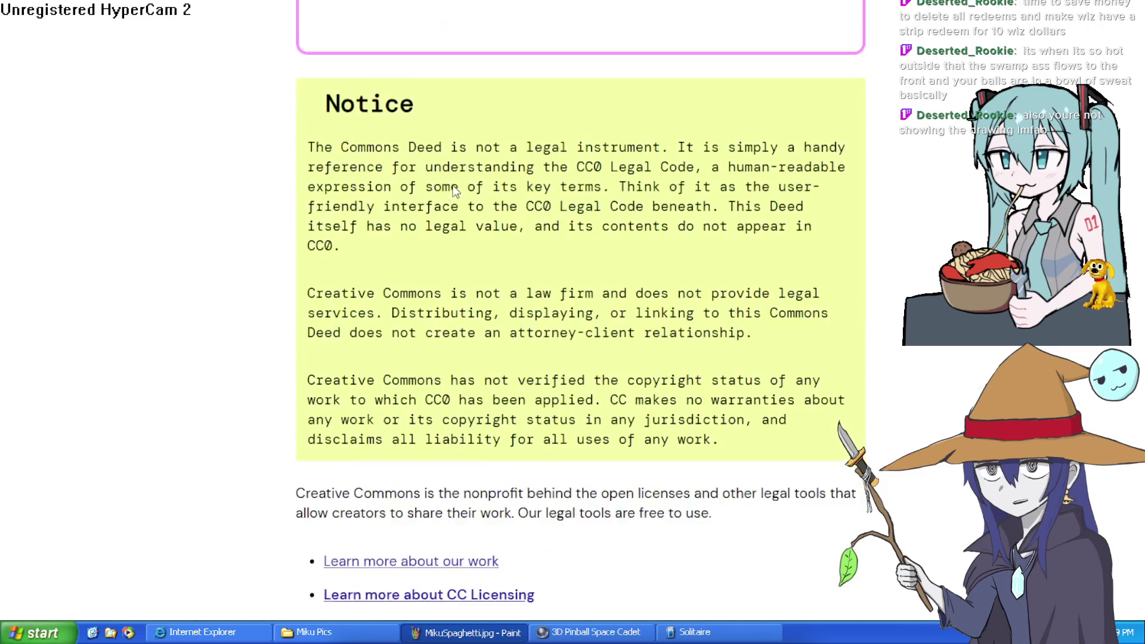
scroll(453, 189, up, 10)
scroll(453, 190, up, 4)
scroll(502, 284, down, 1)
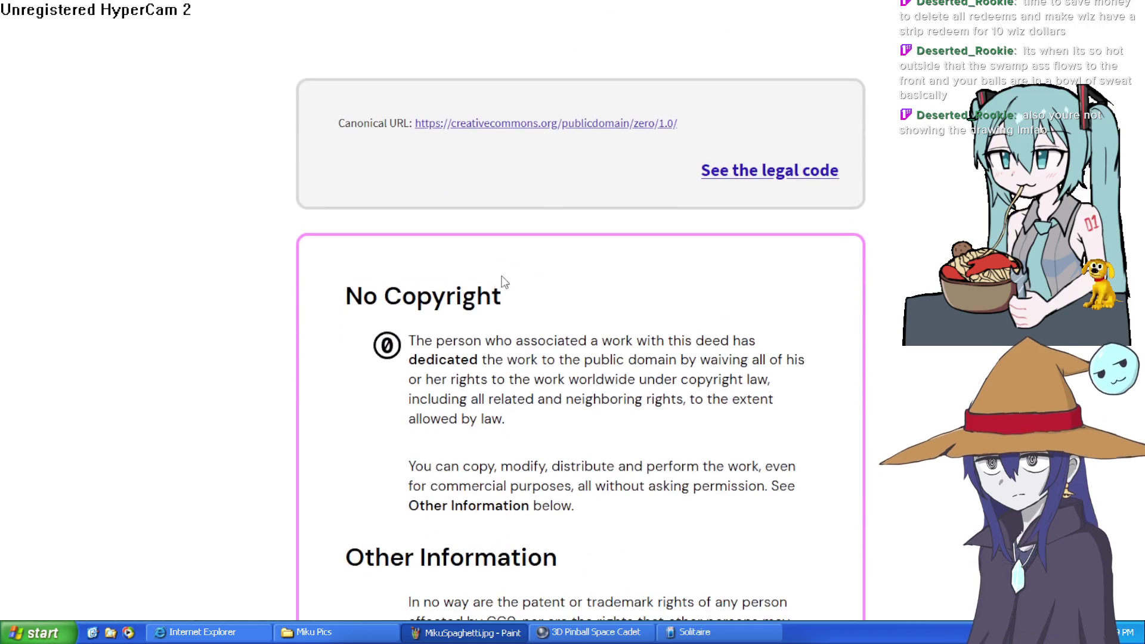
scroll(462, 294, up, 5)
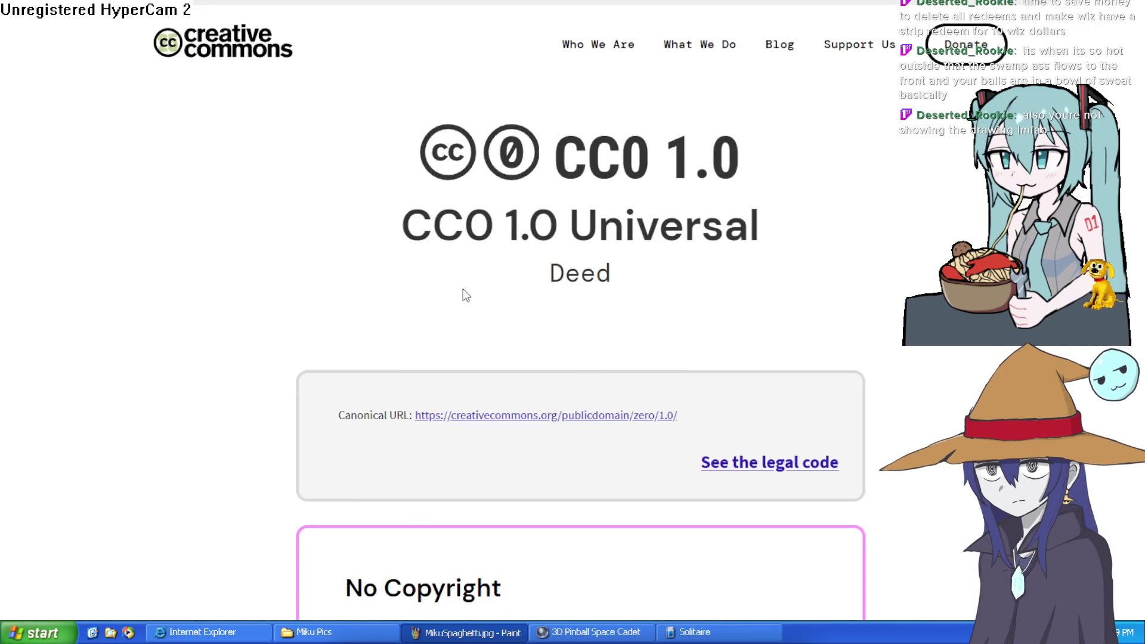
double_click(576, 148)
drag(577, 148, 738, 157)
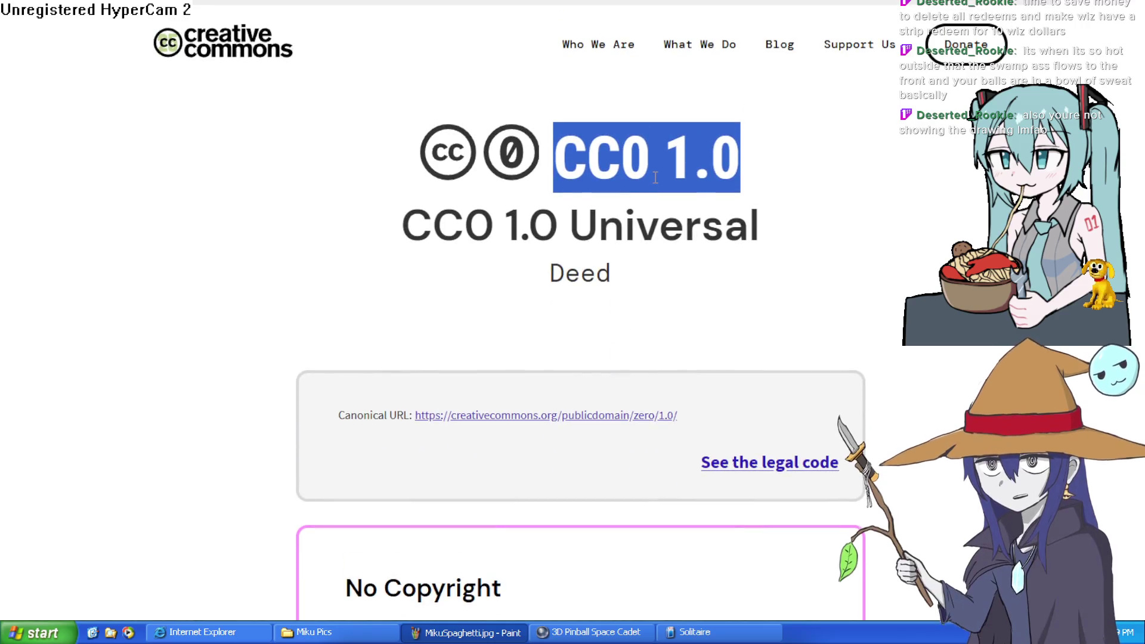
click(654, 173)
scroll(653, 170, down, 7)
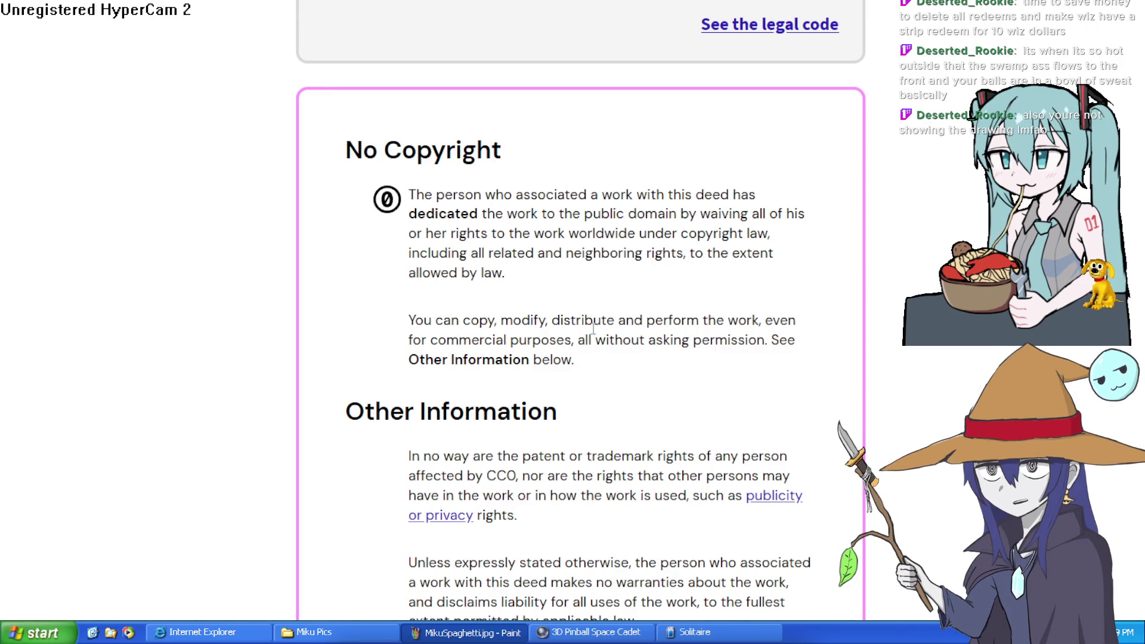
scroll(714, 311, up, 7)
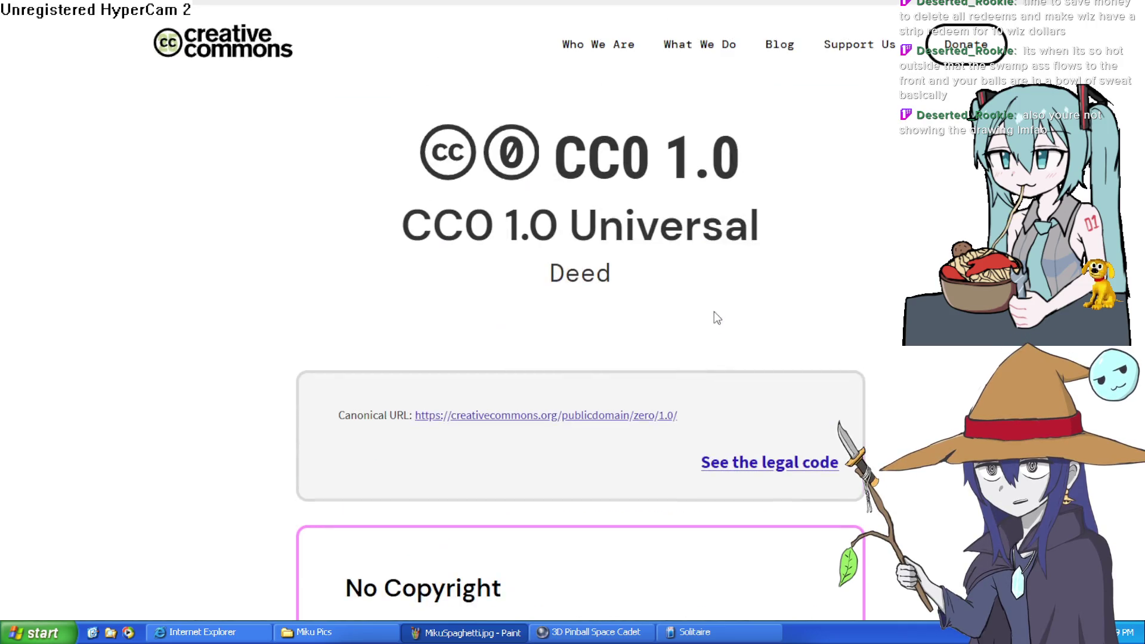
scroll(720, 269, down, 3)
scroll(720, 269, up, 3)
key(alt+Left)
scroll(799, 353, down, 3)
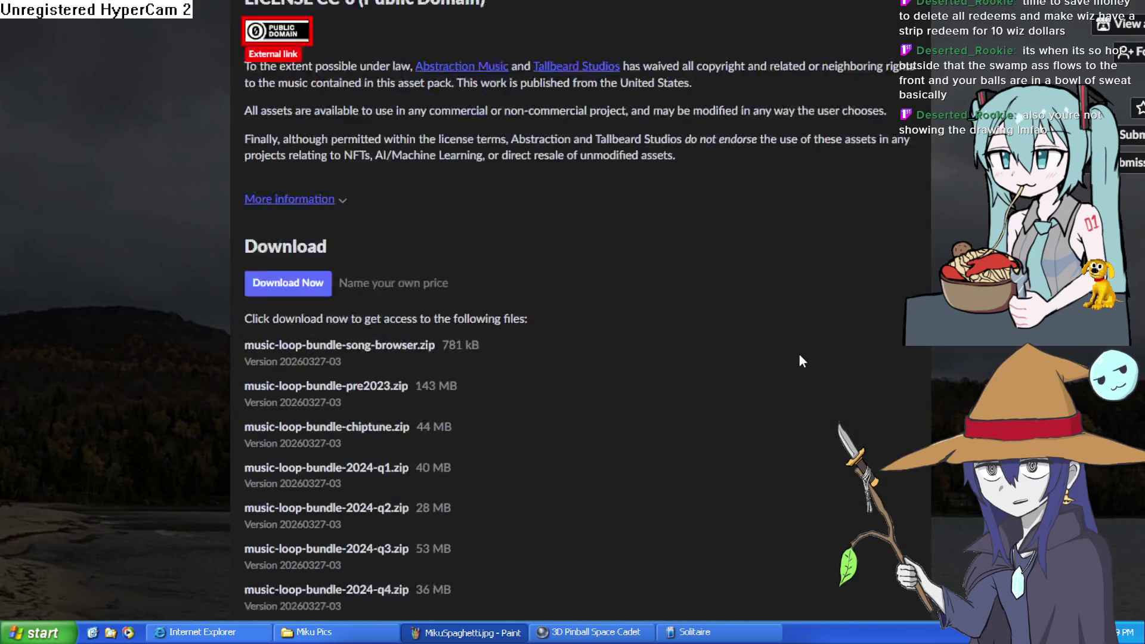
scroll(634, 357, up, 15)
scroll(530, 331, down, 12)
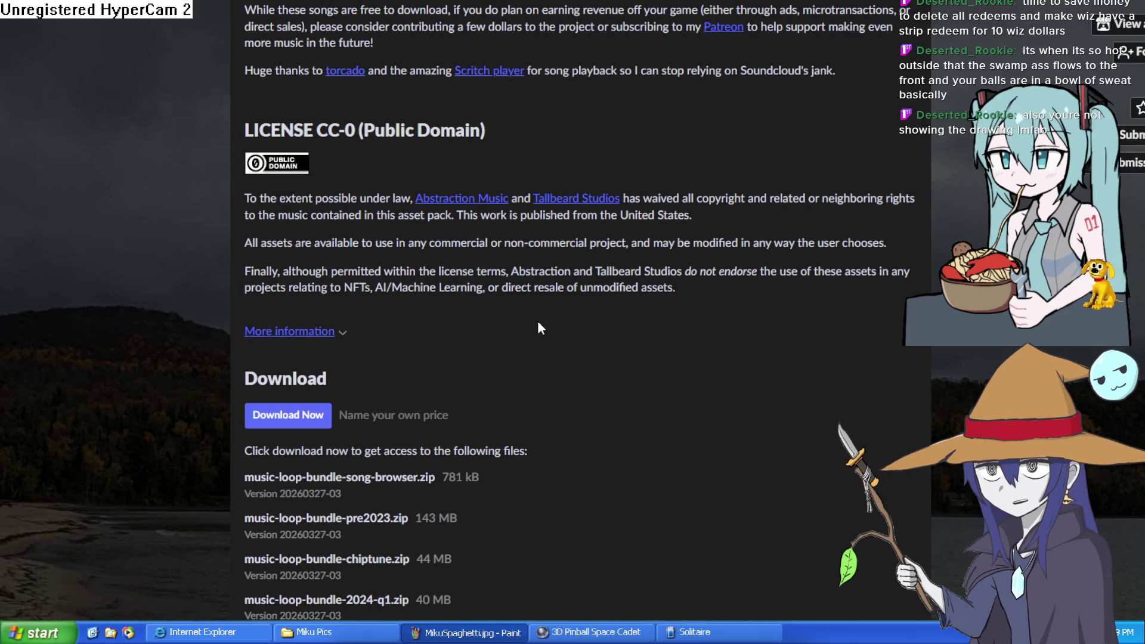
scroll(538, 322, up, 10)
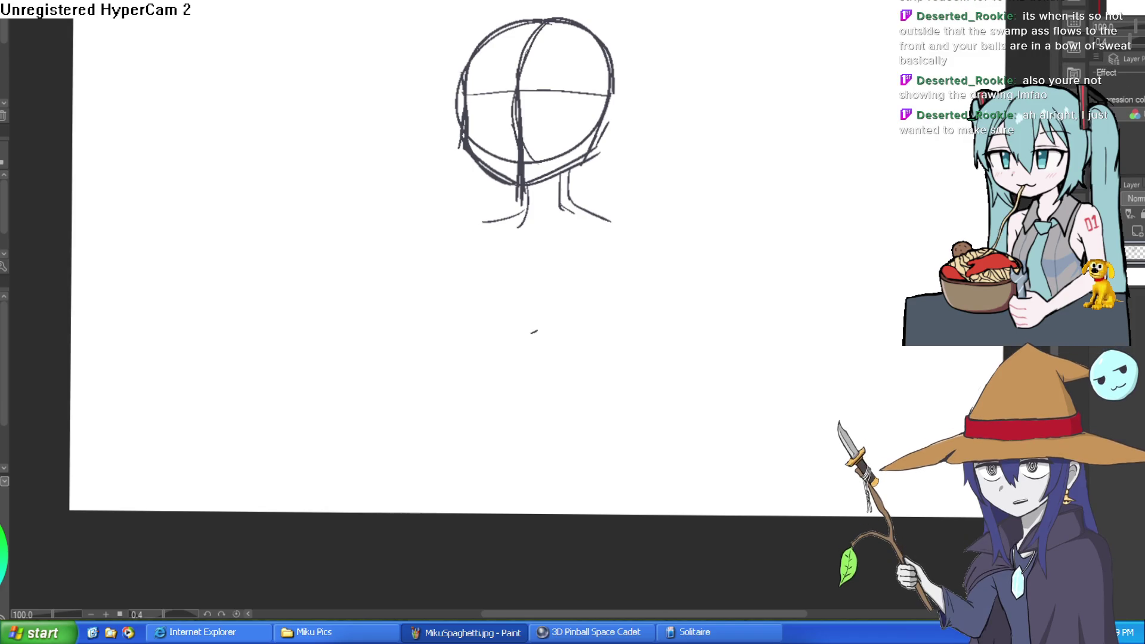
- Pencil an ear curve on the head's right side and both shoulder lines sloping into the arms
drag(606, 218, 622, 222)
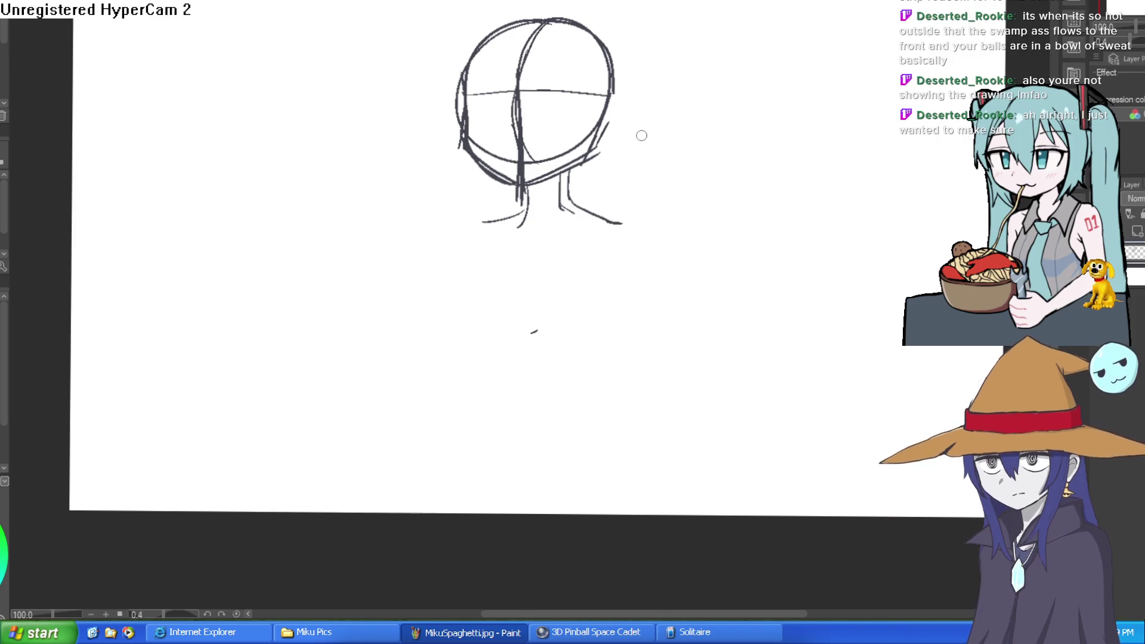
mouse_move(613, 92)
mouse_down()
mouse_move(630, 115)
mouse_move(601, 141)
mouse_move(565, 76)
mouse_up()
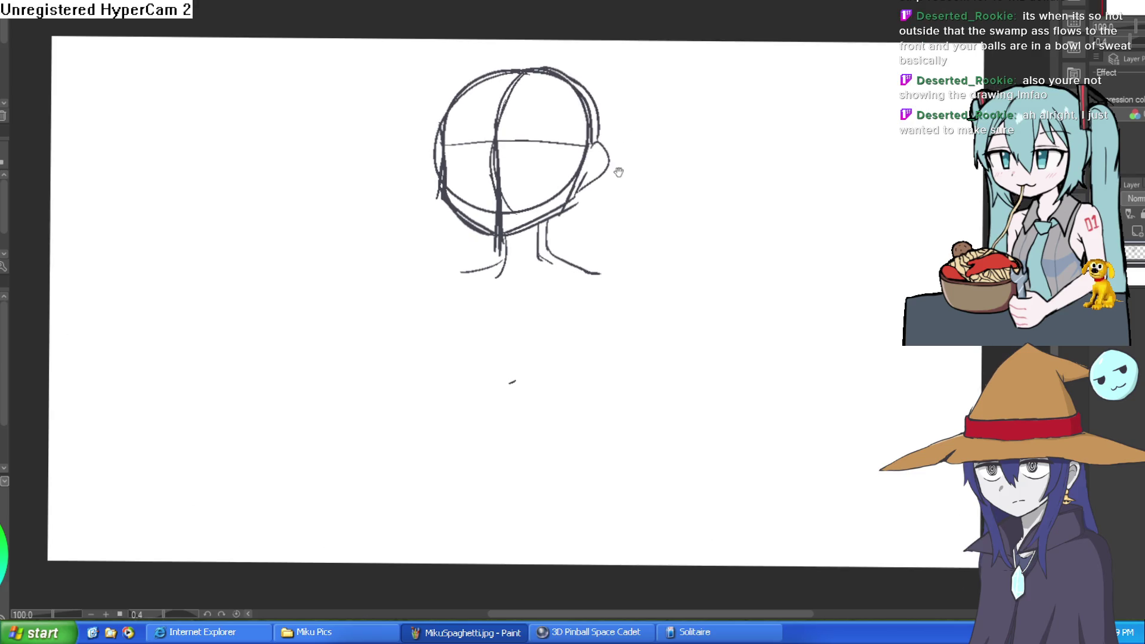
drag(616, 168, 599, 112)
mouse_move(487, 206)
mouse_down()
mouse_move(425, 218)
mouse_move(369, 298)
mouse_up()
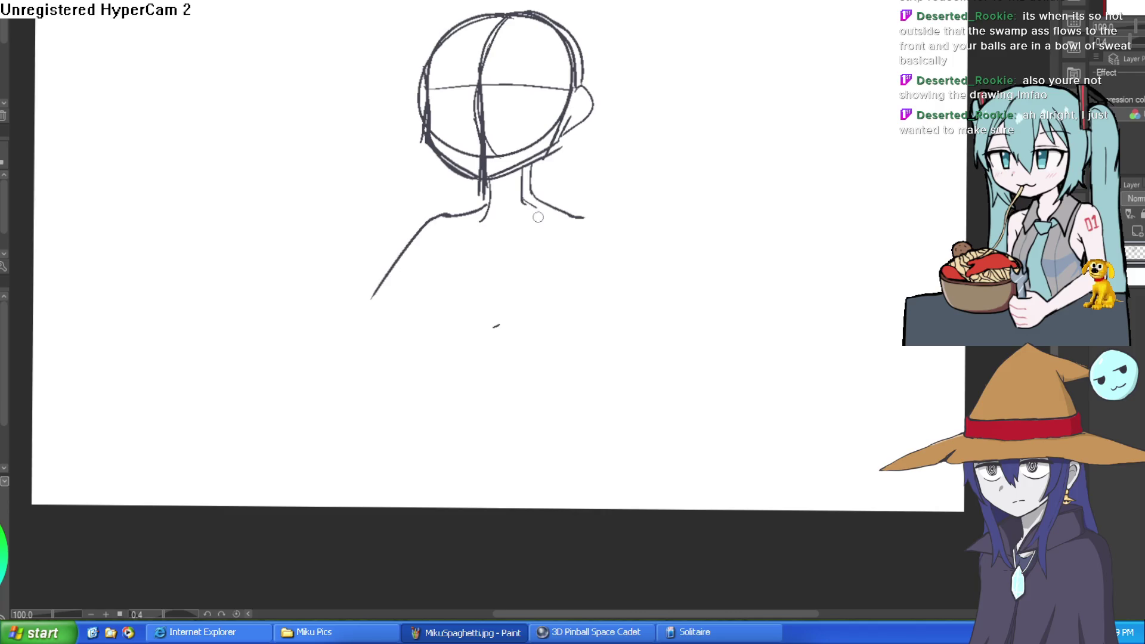
mouse_move(572, 215)
mouse_down()
mouse_move(627, 263)
mouse_move(596, 352)
mouse_up()
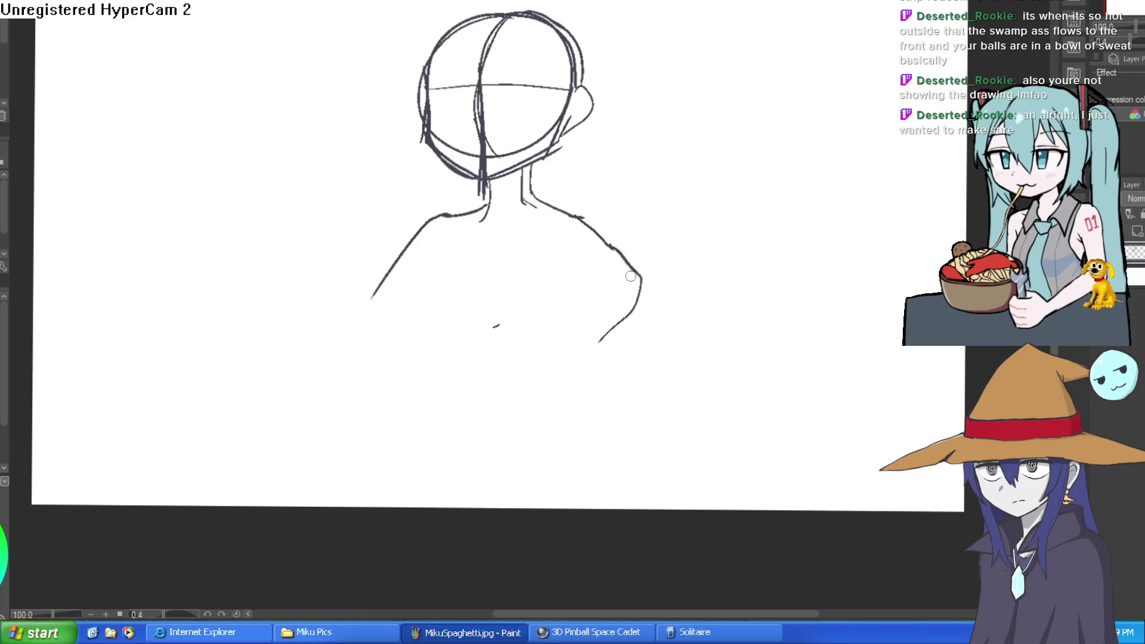
drag(598, 197, 582, 253)
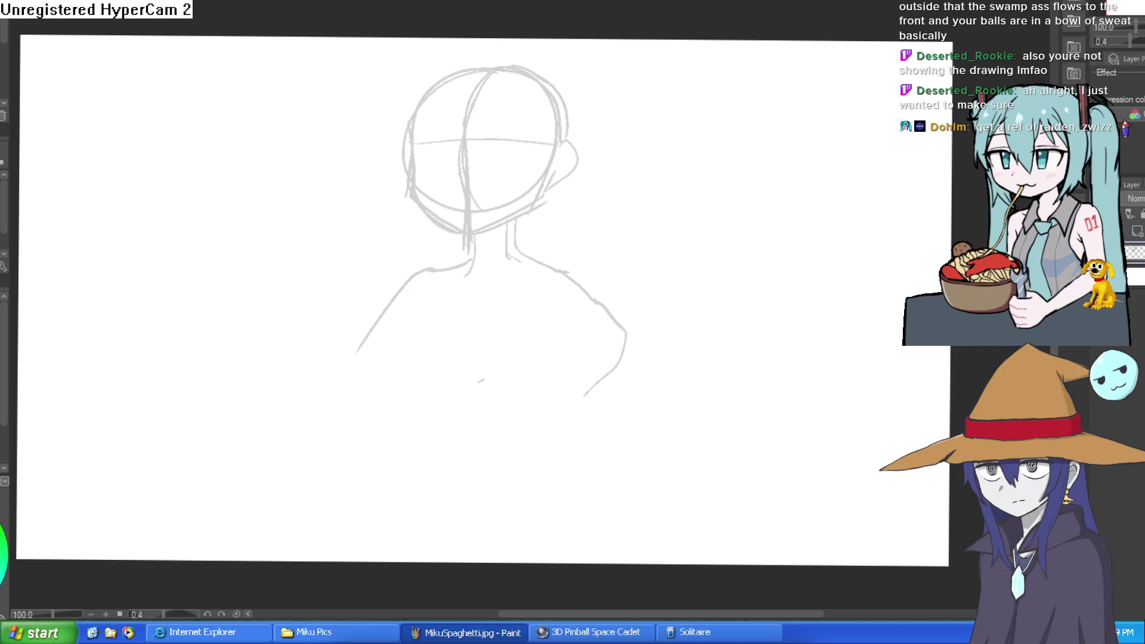
- Add a chest stroke, redraw both shoulder contours and erase a small piece of the right shoulder
drag(425, 310, 432, 365)
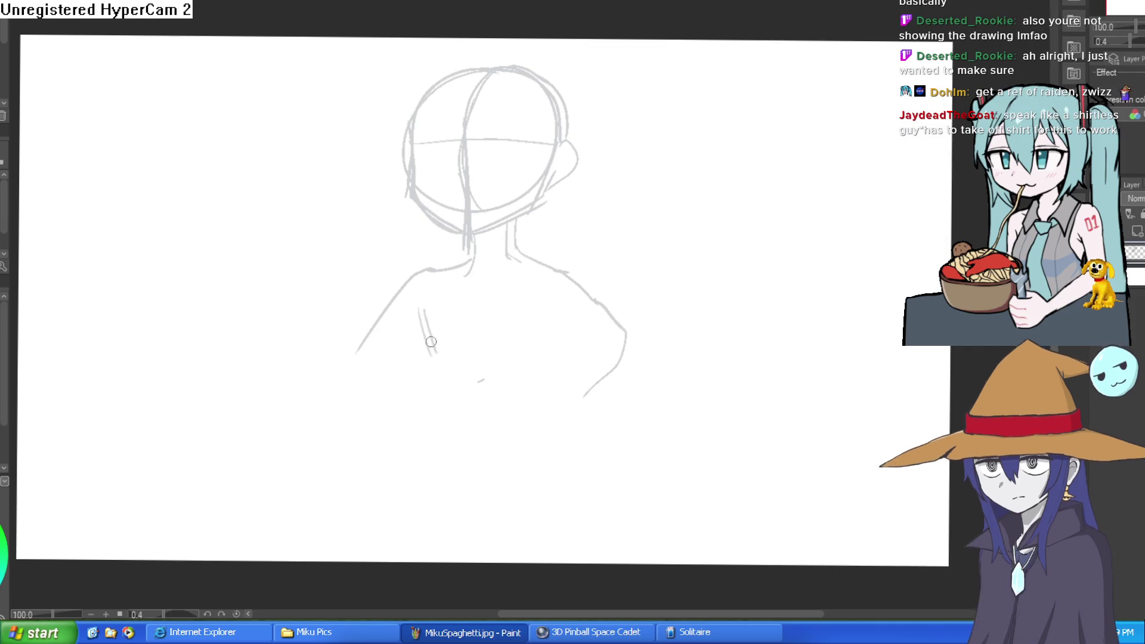
key(ctrl+z)
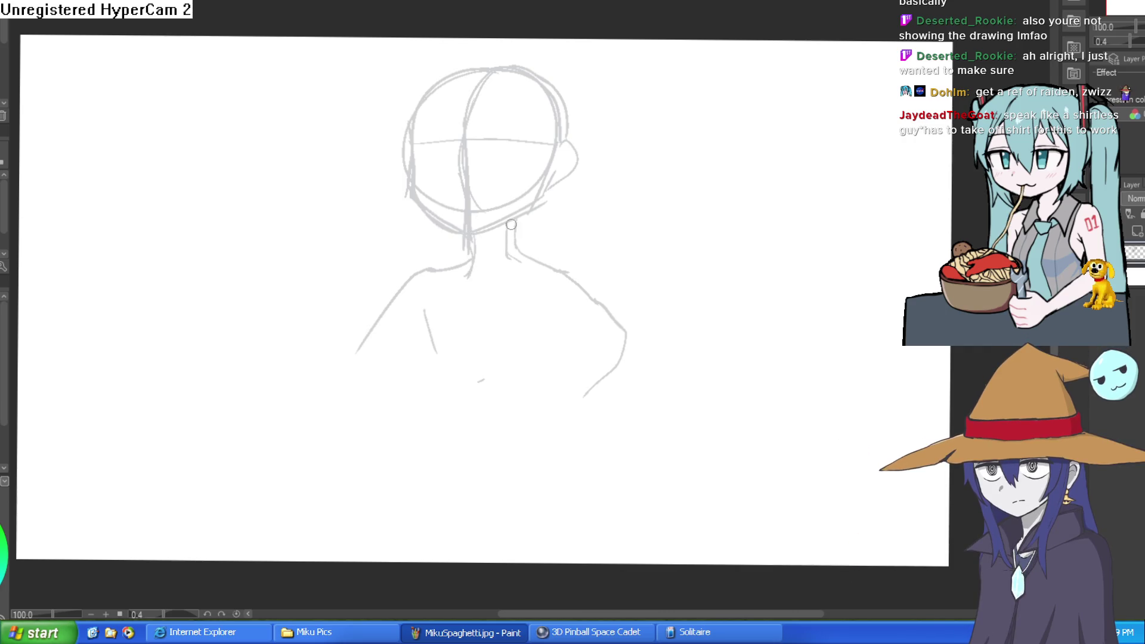
drag(543, 258, 633, 322)
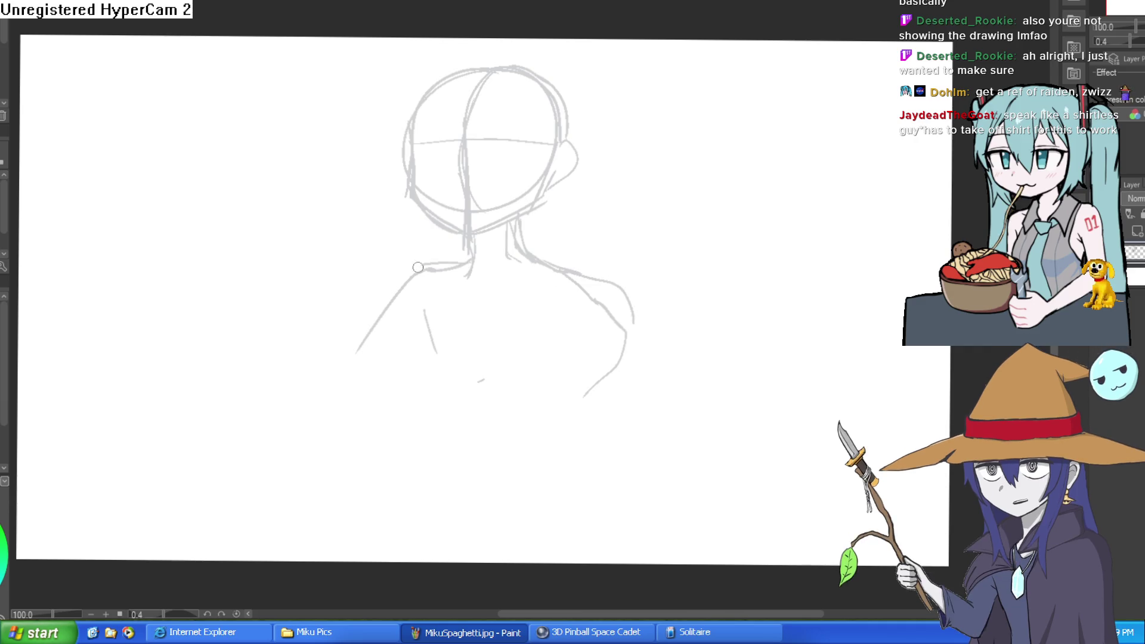
drag(422, 263, 381, 313)
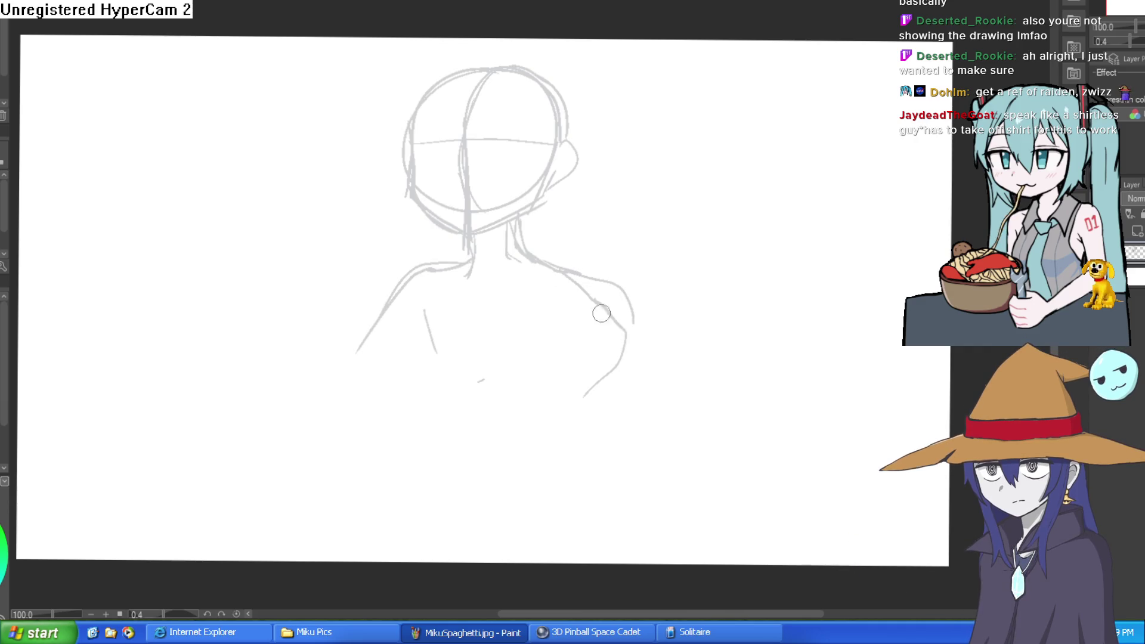
drag(602, 315, 587, 291)
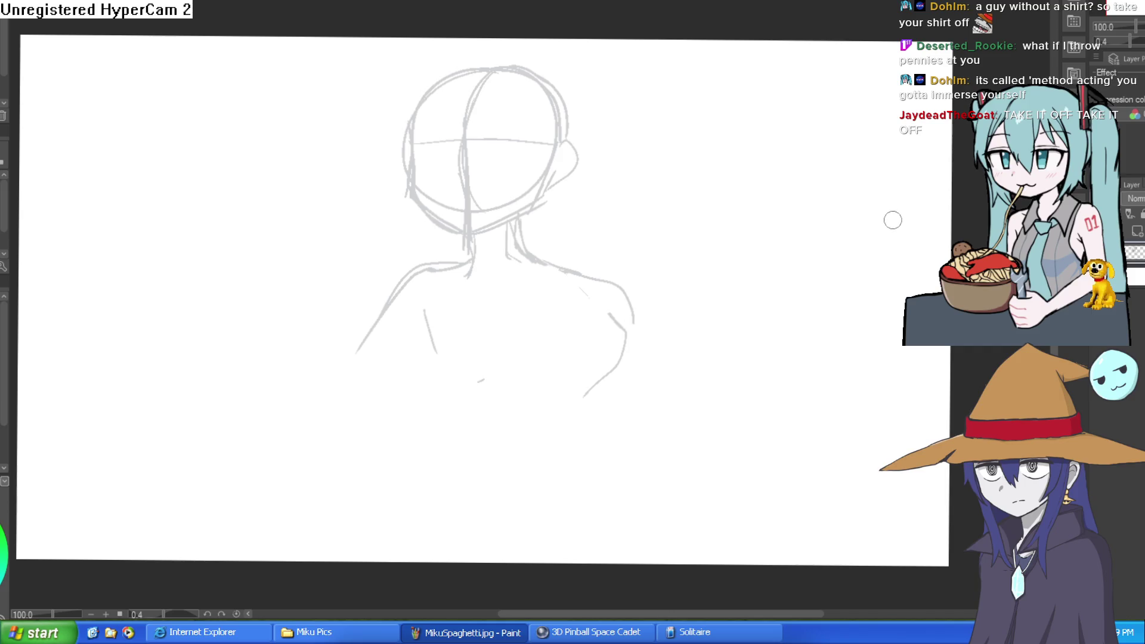
- Zoom out to see the whole canvas, then back in to about 83%
scroll(676, 271, down, 3)
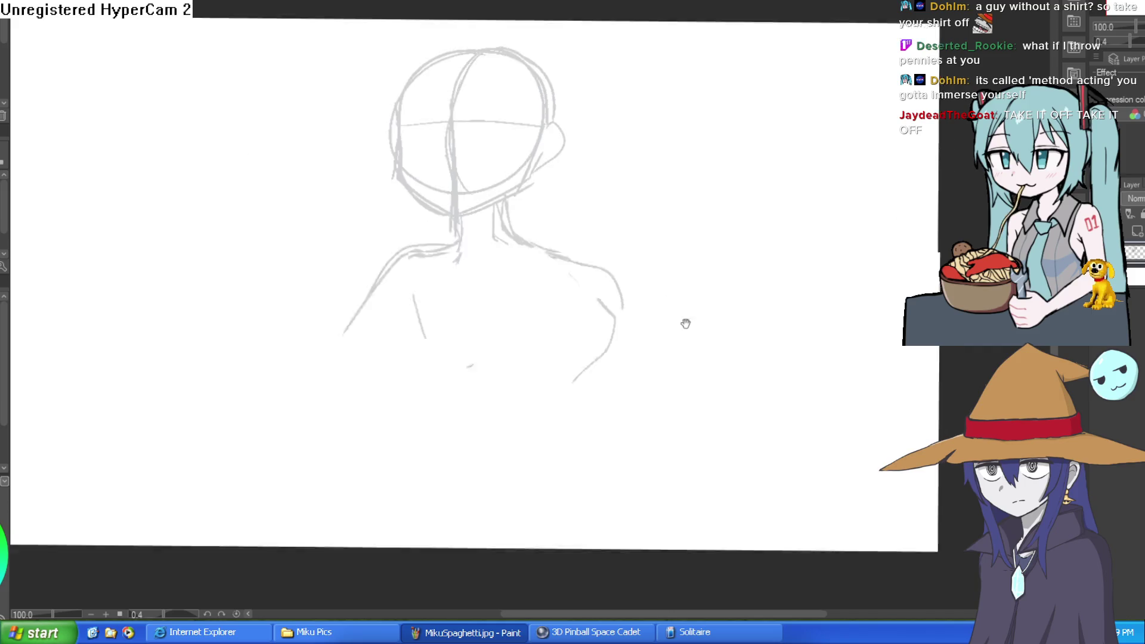
scroll(608, 276, up, 2)
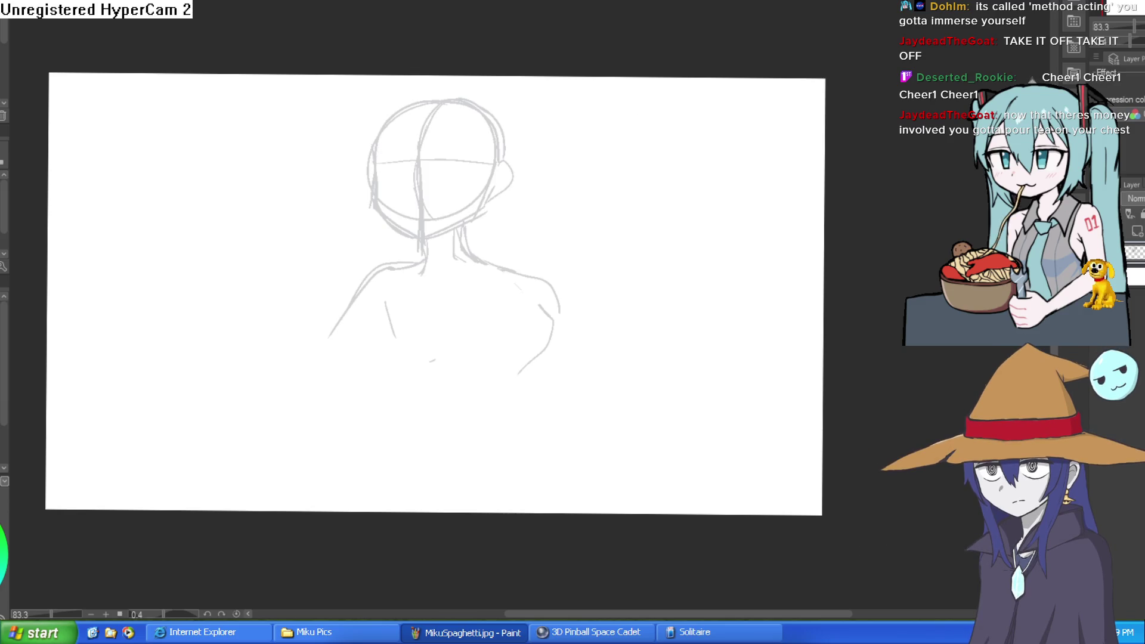
- Tint the sketch layer light blue and start inking the face's left edge
click(1120, 71)
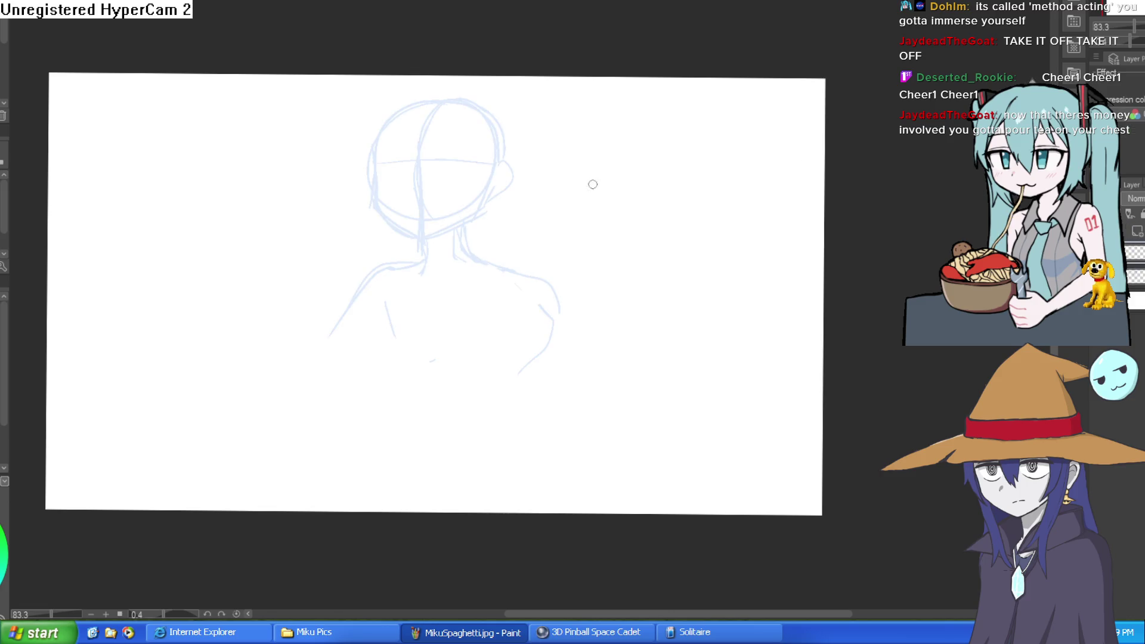
mouse_move(373, 157)
mouse_down()
mouse_move(376, 204)
mouse_move(429, 236)
mouse_move(489, 189)
mouse_up()
key(ctrl+z)
scroll(434, 230, up, 5)
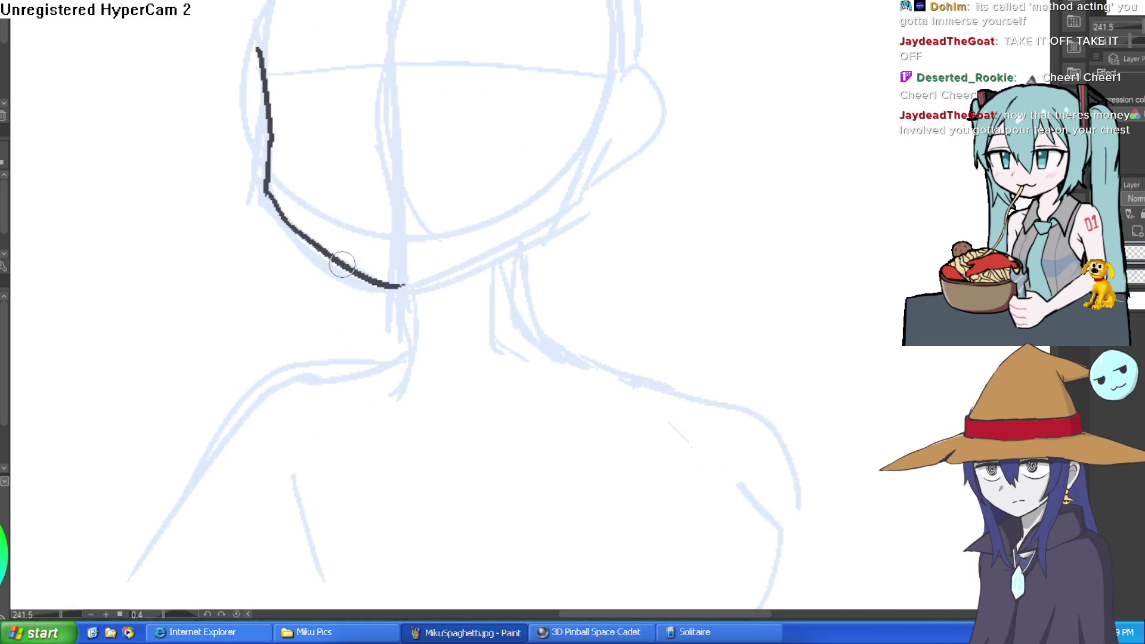
- Ink the left jaw to the chin and up the right side, plus an eye line
mouse_move(377, 281)
mouse_down()
mouse_move(390, 291)
mouse_move(544, 224)
mouse_move(587, 181)
mouse_up()
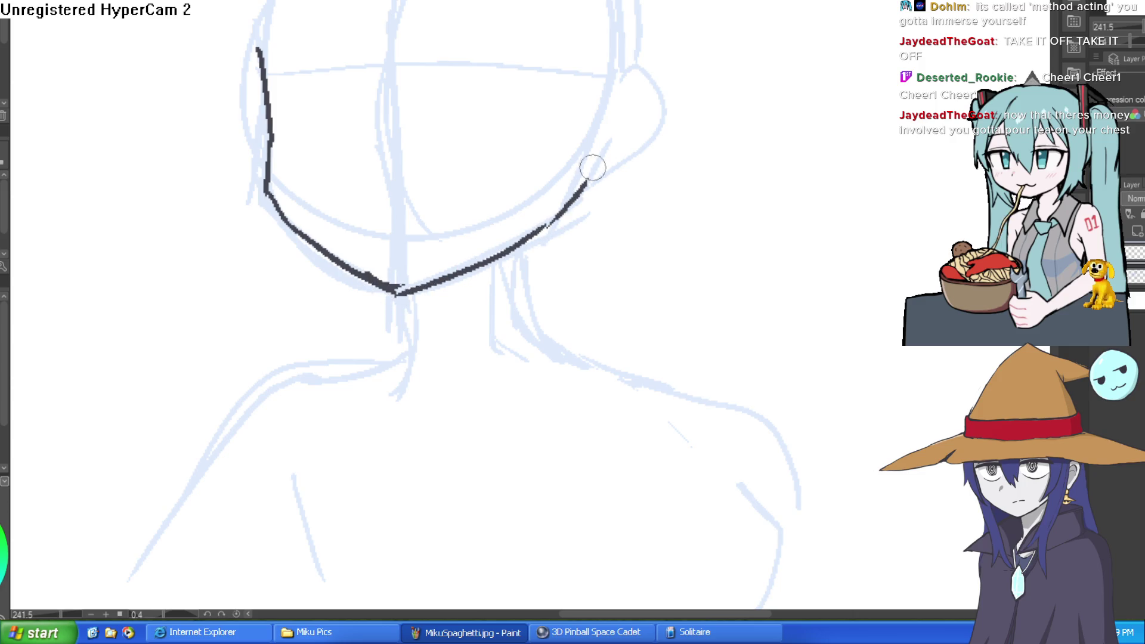
drag(704, 198, 680, 268)
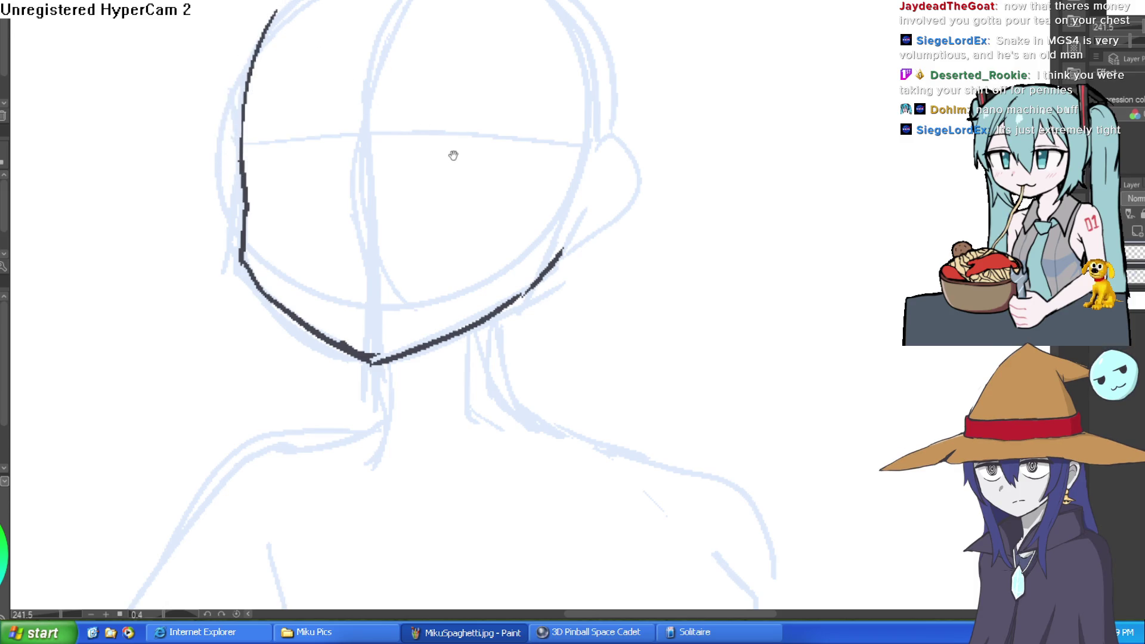
mouse_move(453, 153)
mouse_down()
mouse_move(394, 174)
mouse_move(449, 197)
mouse_up()
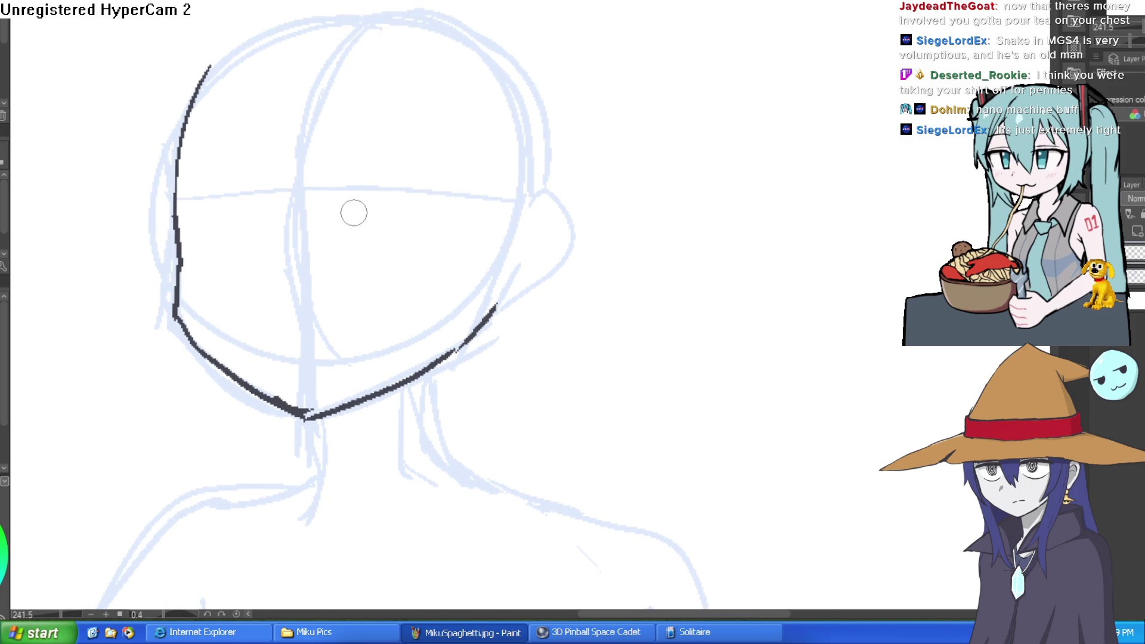
mouse_move(352, 223)
mouse_down()
mouse_move(456, 191)
mouse_move(482, 202)
mouse_up()
- Ink the left eye's upper line, outer corner, U-shaped iris and lower lid
mouse_move(290, 220)
mouse_down()
mouse_move(218, 201)
mouse_move(193, 209)
mouse_up()
key(ctrl+z)
key(ctrl+z)
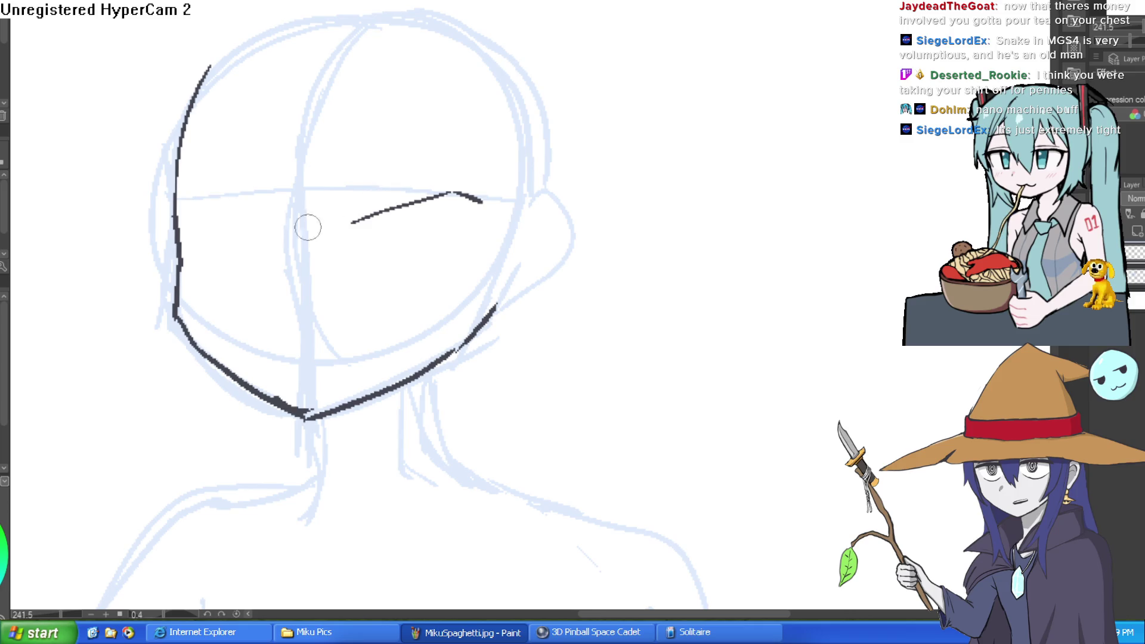
mouse_move(288, 232)
mouse_down()
mouse_move(220, 216)
mouse_move(184, 224)
mouse_up()
mouse_move(455, 225)
mouse_down()
mouse_move(432, 248)
mouse_move(414, 222)
mouse_move(378, 238)
mouse_move(393, 201)
mouse_up()
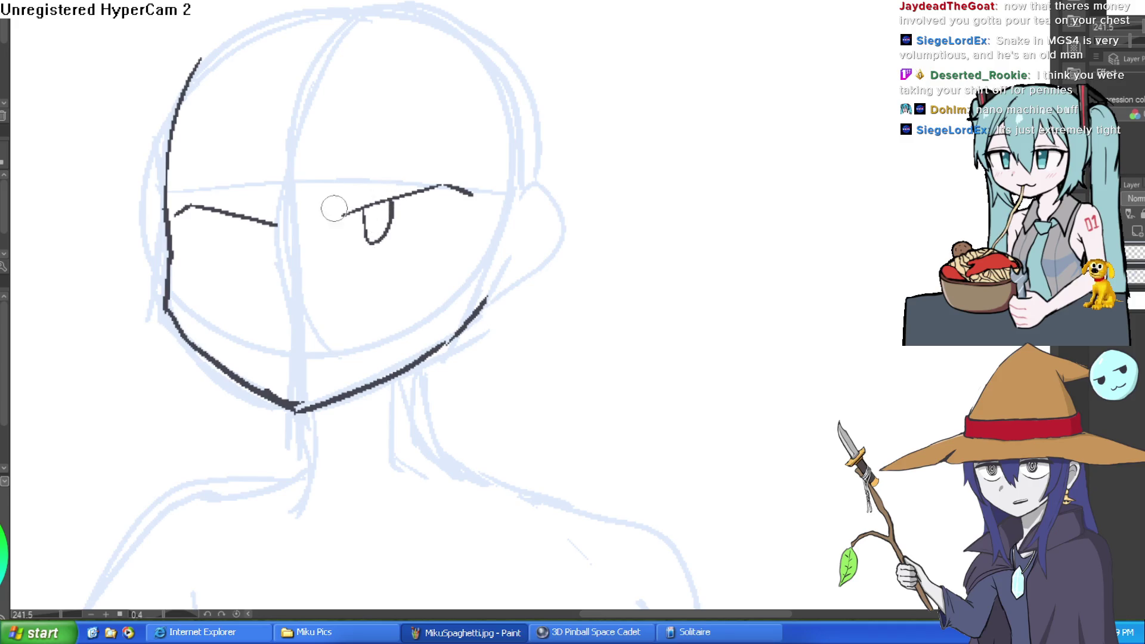
drag(229, 219, 263, 223)
mouse_move(454, 140)
mouse_down()
mouse_move(437, 135)
mouse_move(413, 213)
mouse_up()
mouse_move(346, 301)
mouse_down()
mouse_move(409, 273)
mouse_move(471, 209)
mouse_up()
- Ink the other eye's upper line, ending in a forked lash
mouse_move(477, 209)
mouse_down()
mouse_move(542, 230)
mouse_move(680, 111)
mouse_move(656, 417)
mouse_move(510, 280)
mouse_up()
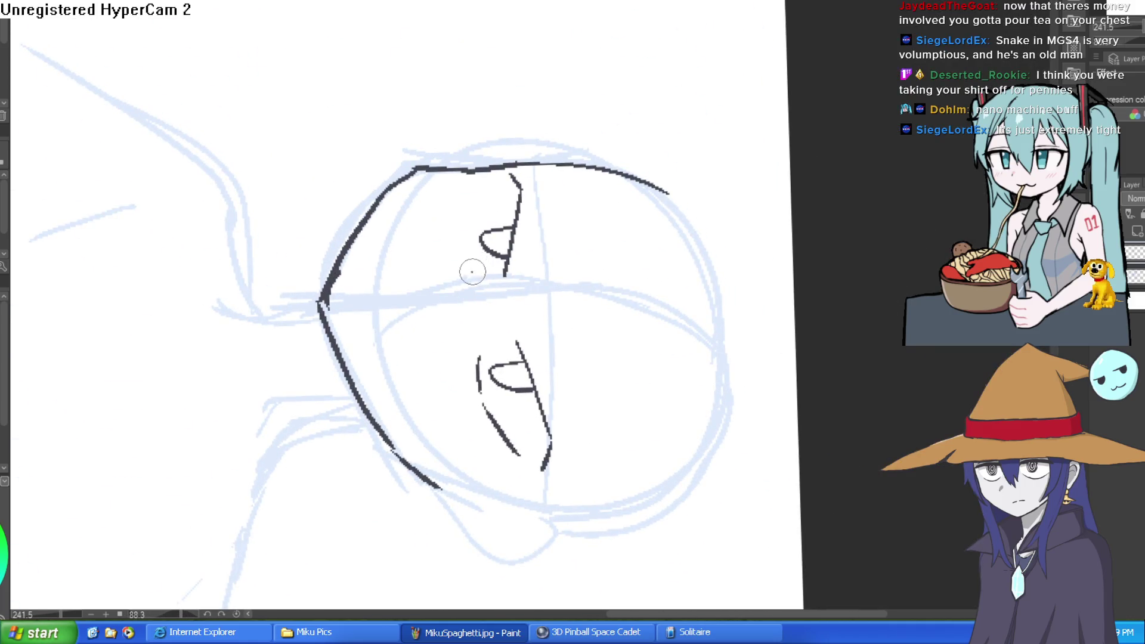
mouse_move(477, 203)
mouse_down()
mouse_move(471, 271)
mouse_move(463, 117)
mouse_move(767, 171)
mouse_move(756, 240)
mouse_move(631, 189)
mouse_up()
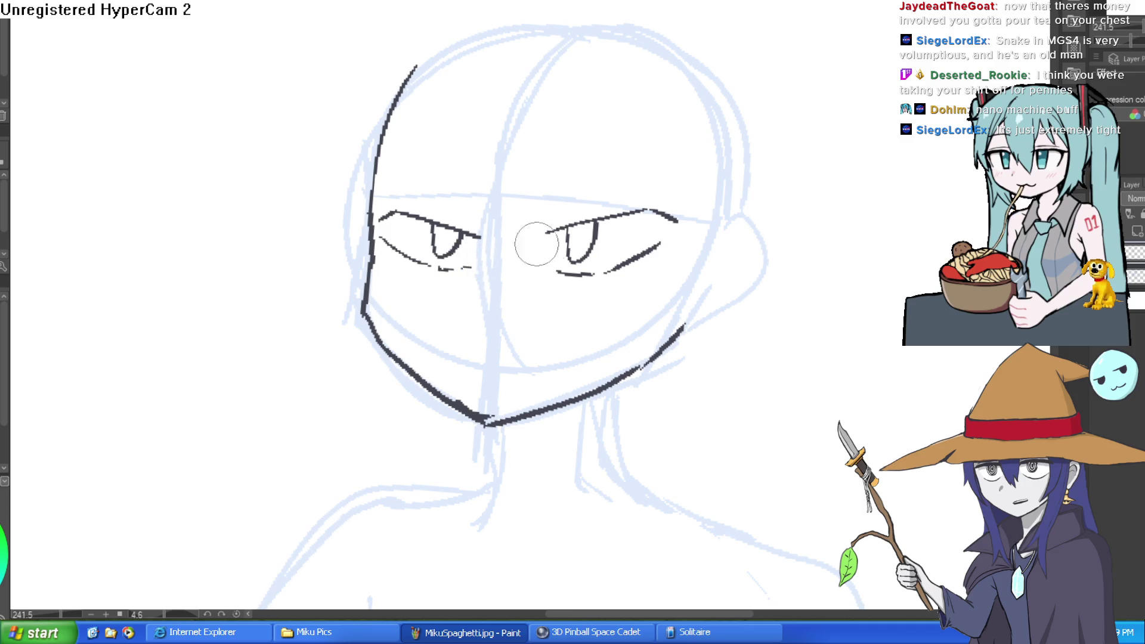
drag(489, 226, 432, 205)
mouse_move(468, 140)
mouse_down()
mouse_move(458, 239)
mouse_move(467, 175)
mouse_move(602, 197)
mouse_move(574, 218)
mouse_up()
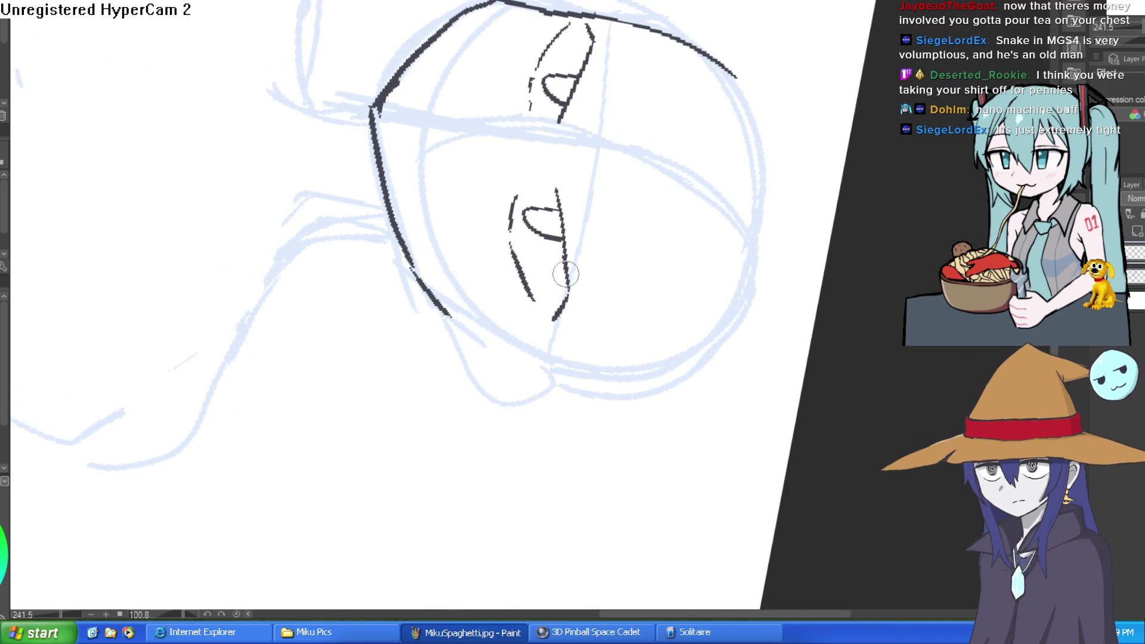
mouse_move(568, 276)
mouse_down()
mouse_move(563, 250)
mouse_move(577, 322)
mouse_move(567, 292)
mouse_move(557, 319)
mouse_up()
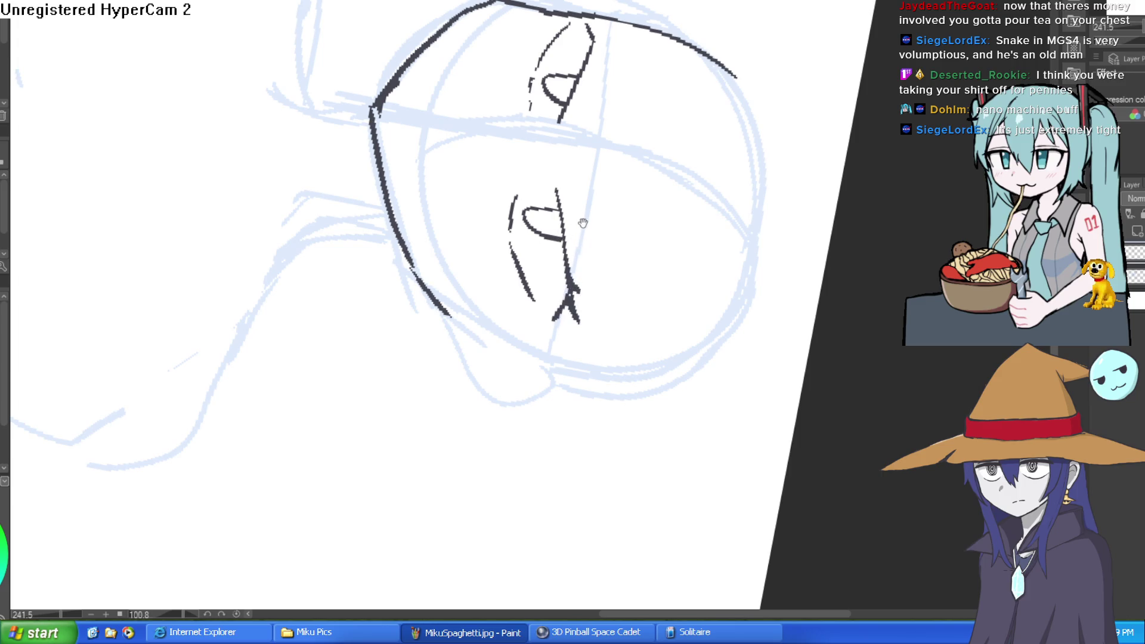
scroll(582, 202, up, 2)
drag(557, 174, 611, 61)
- Add sketchy lashes along both eyes' upper and lower lids
key(minus)
key(minus)
key(minus)
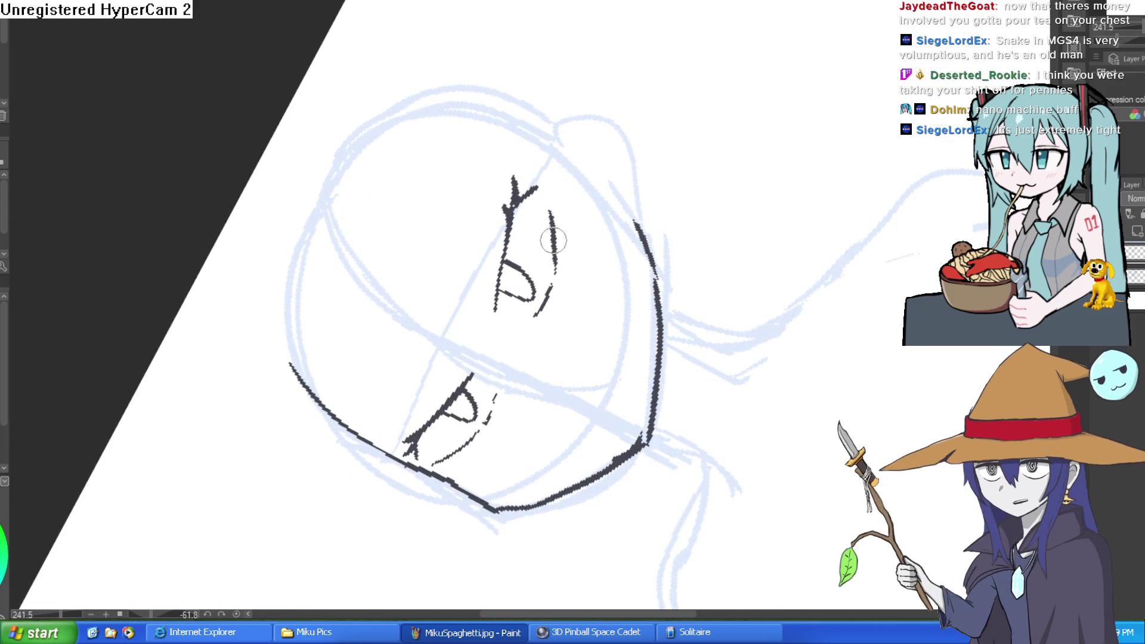
drag(555, 271, 549, 225)
scroll(563, 265, down, 4)
drag(471, 328, 445, 354)
drag(485, 257, 430, 291)
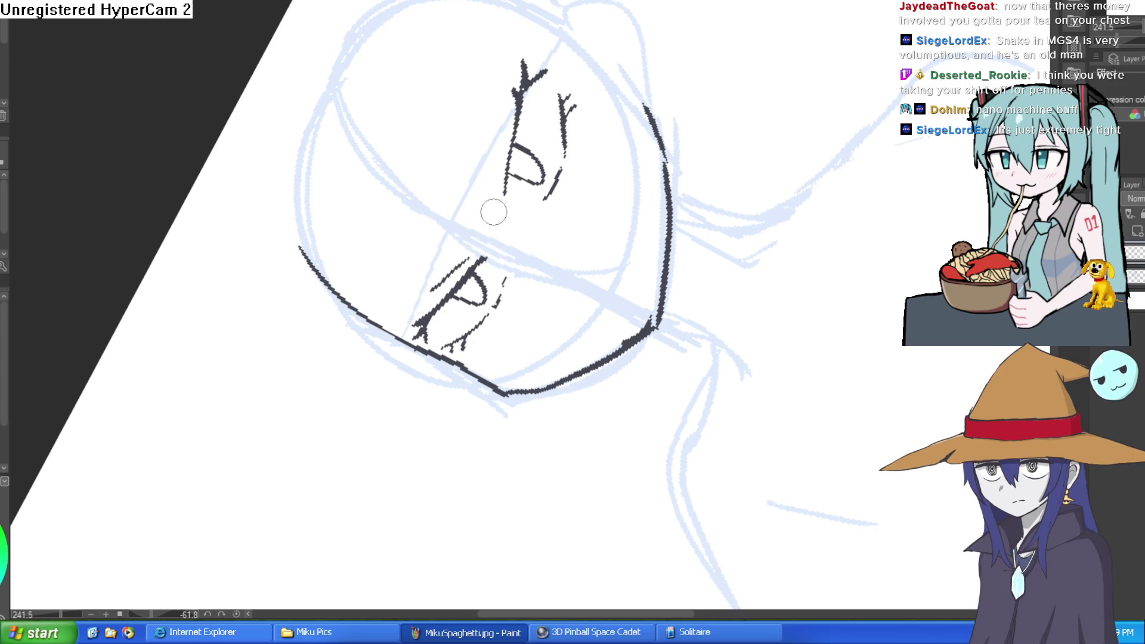
drag(499, 143, 489, 189)
- Ink a thin line along the left jaw, then erase the lower-left cheek bend
drag(503, 121, 748, 143)
scroll(749, 143, up, 2)
mouse_move(428, 191)
mouse_down()
mouse_move(433, 304)
mouse_move(545, 415)
mouse_up()
key(e)
drag(422, 286, 420, 251)
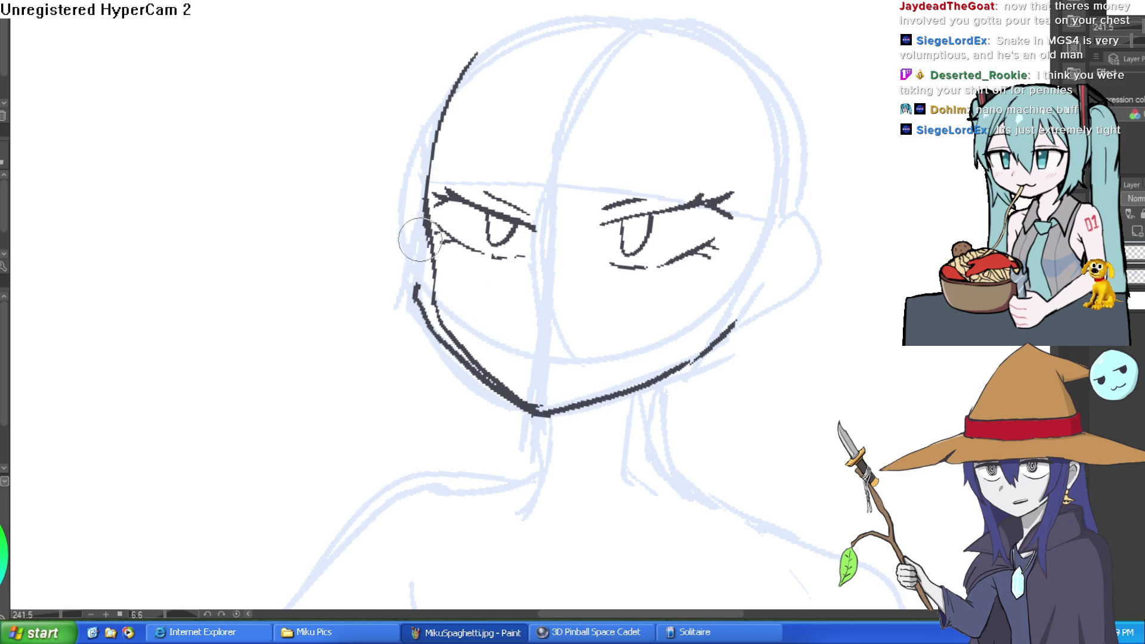
- Erase the extra outer jaw stroke running down toward the chin
drag(414, 301, 519, 418)
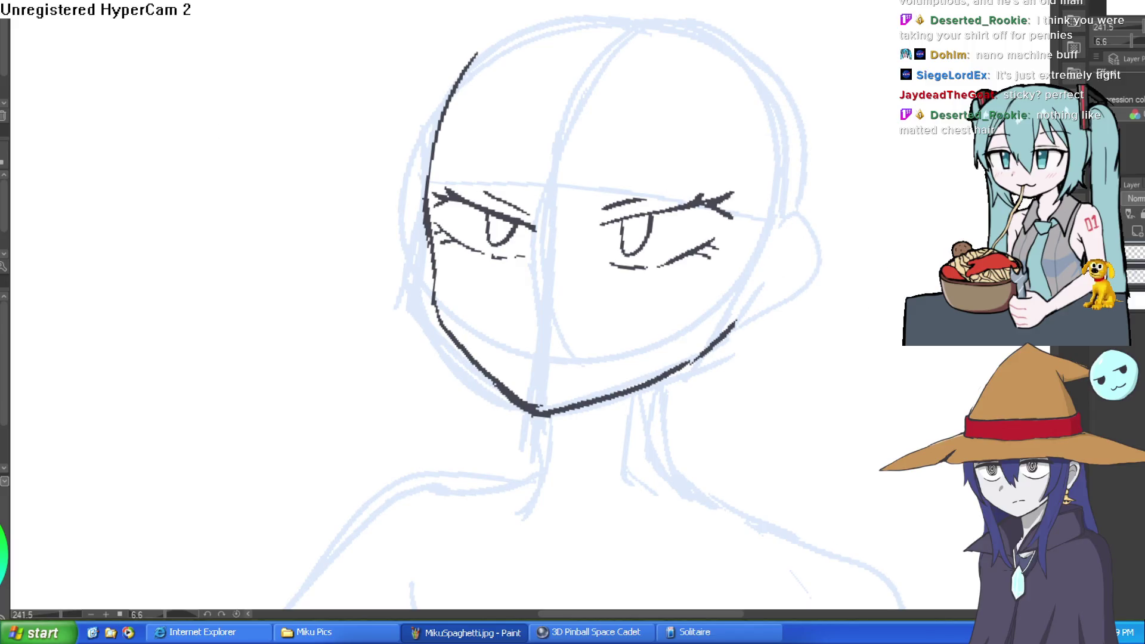
- Ink both sides of the neck, curving them out toward the shoulders
scroll(490, 115, up, 5)
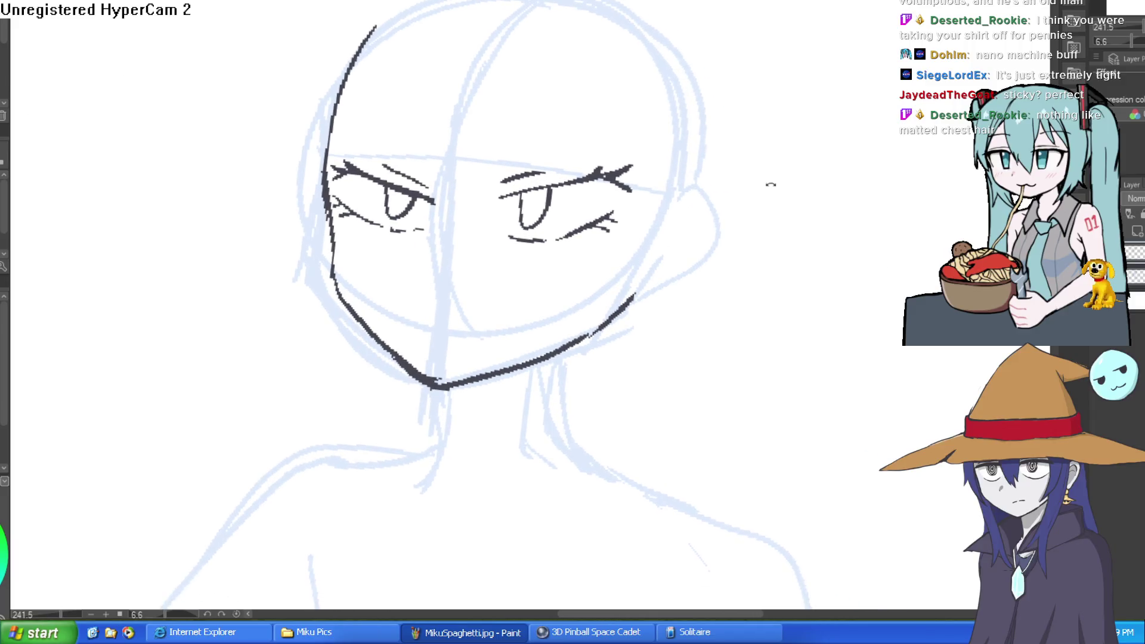
drag(521, 263, 528, 437)
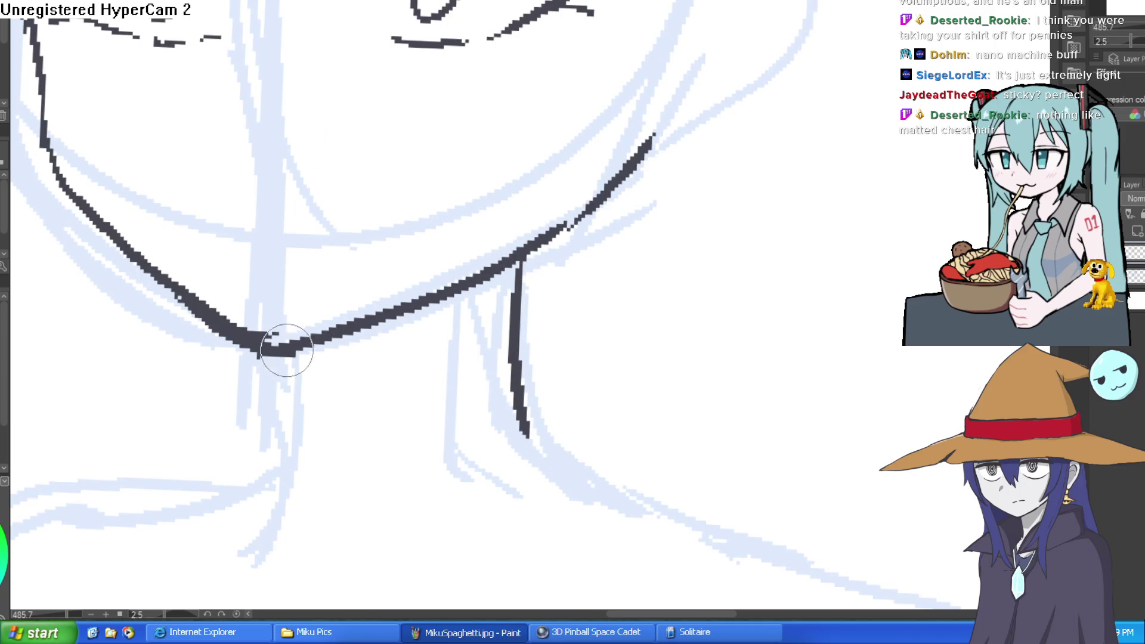
drag(296, 353, 285, 518)
mouse_move(682, 239)
mouse_down()
mouse_move(682, 179)
mouse_move(633, 145)
mouse_move(624, 181)
mouse_move(636, 153)
mouse_move(582, 141)
mouse_up()
scroll(685, 205, down, 3)
mouse_move(525, 116)
mouse_down()
mouse_move(556, 159)
mouse_move(616, 187)
mouse_up()
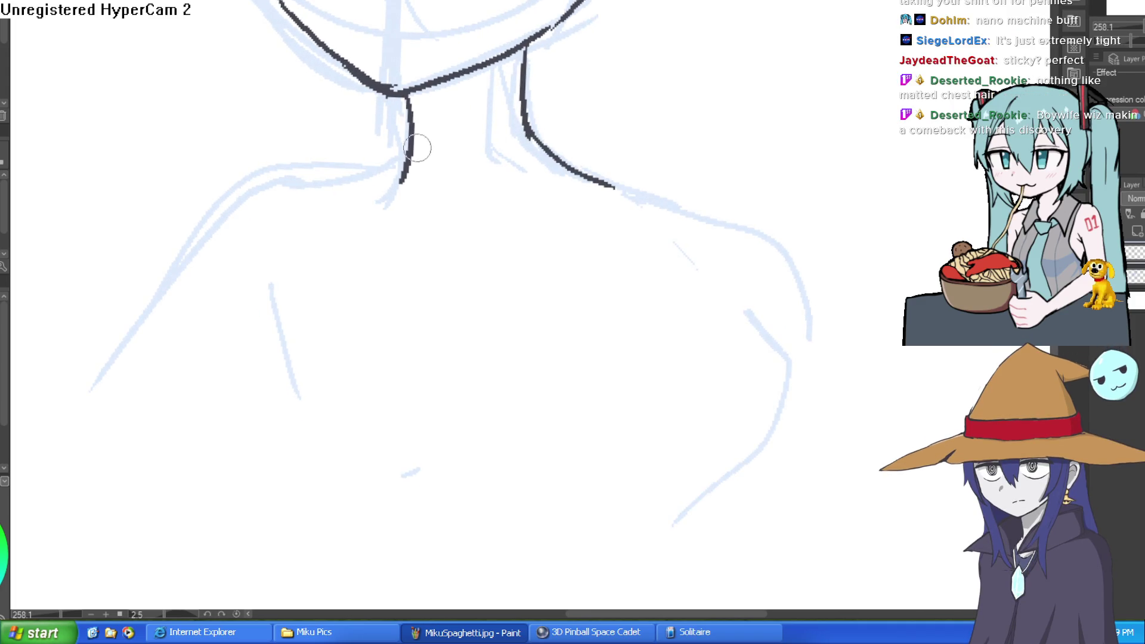
drag(411, 152, 224, 232)
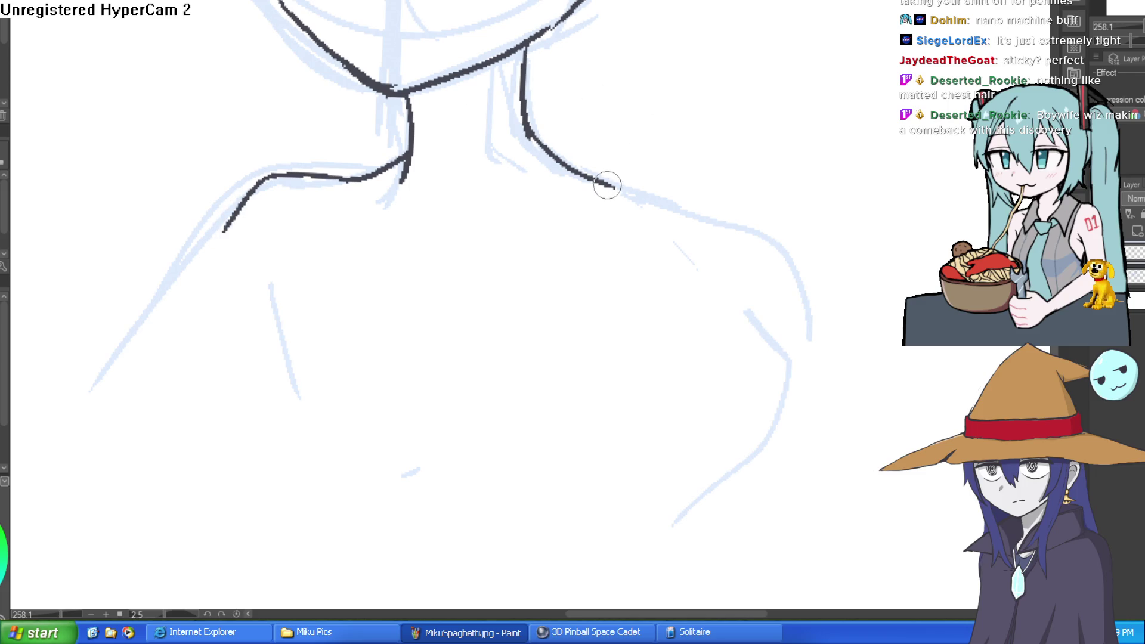
- Ink the left shoulder line and redraw the right shoulder line lower down
mouse_move(606, 184)
mouse_down()
mouse_move(800, 299)
mouse_move(748, 226)
mouse_up()
key(ctrl+z)
mouse_move(564, 145)
mouse_down()
mouse_move(759, 217)
mouse_move(780, 256)
mouse_up()
scroll(805, 241, down, 3)
key(ctrl+z)
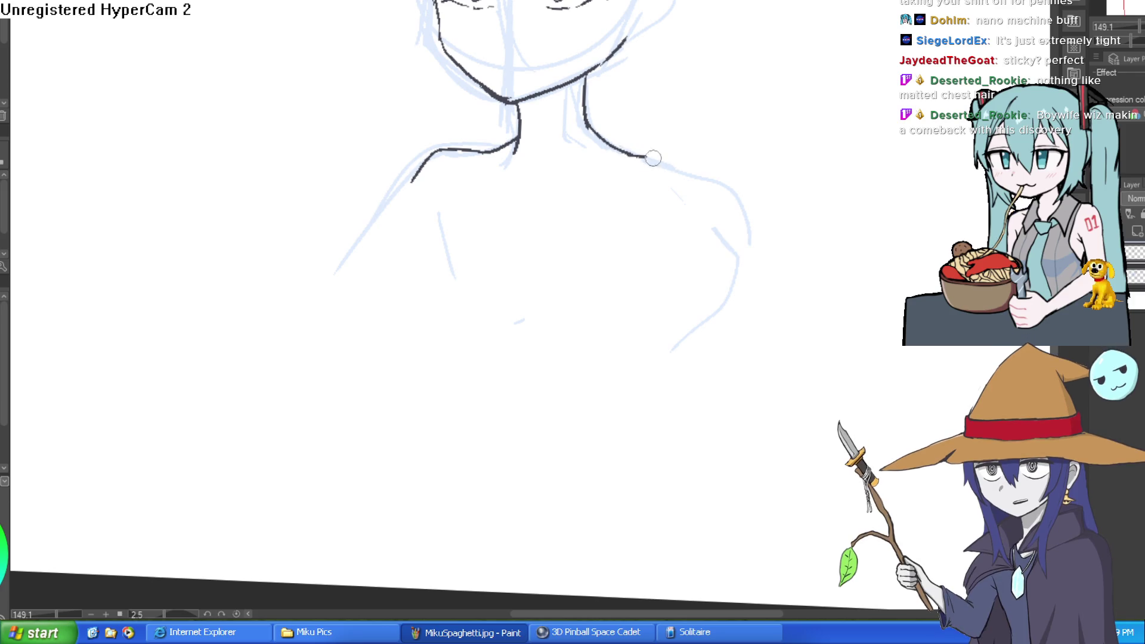
mouse_move(653, 158)
mouse_down()
mouse_move(766, 204)
mouse_move(859, 358)
mouse_move(784, 294)
mouse_up()
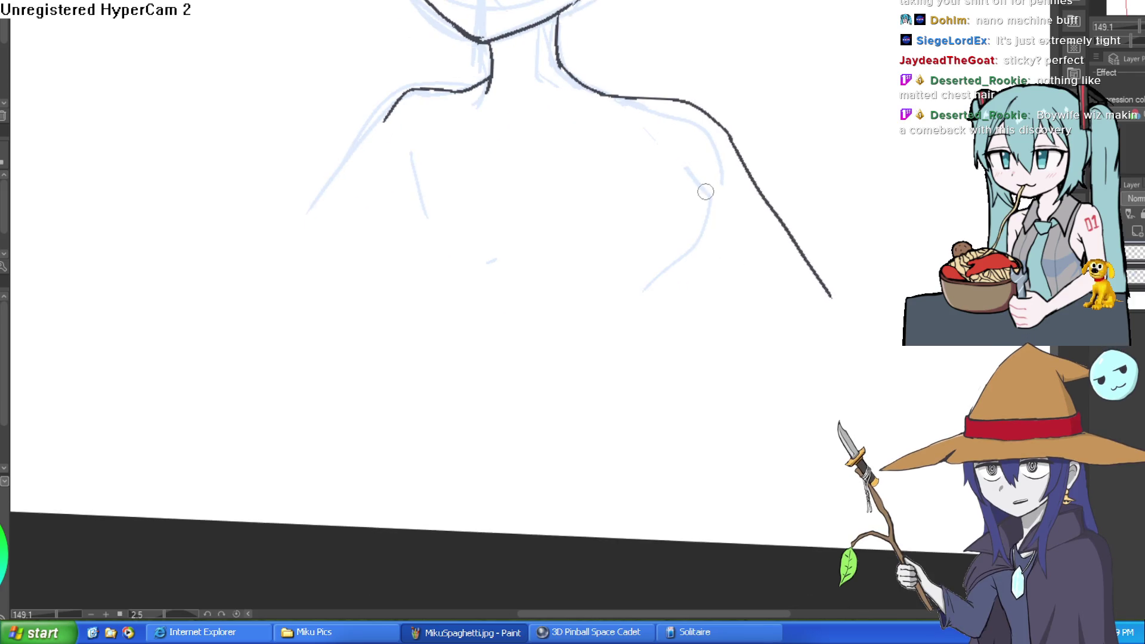
- Ink the right arm's outer and inner lines and the left torso side
drag(695, 195, 773, 305)
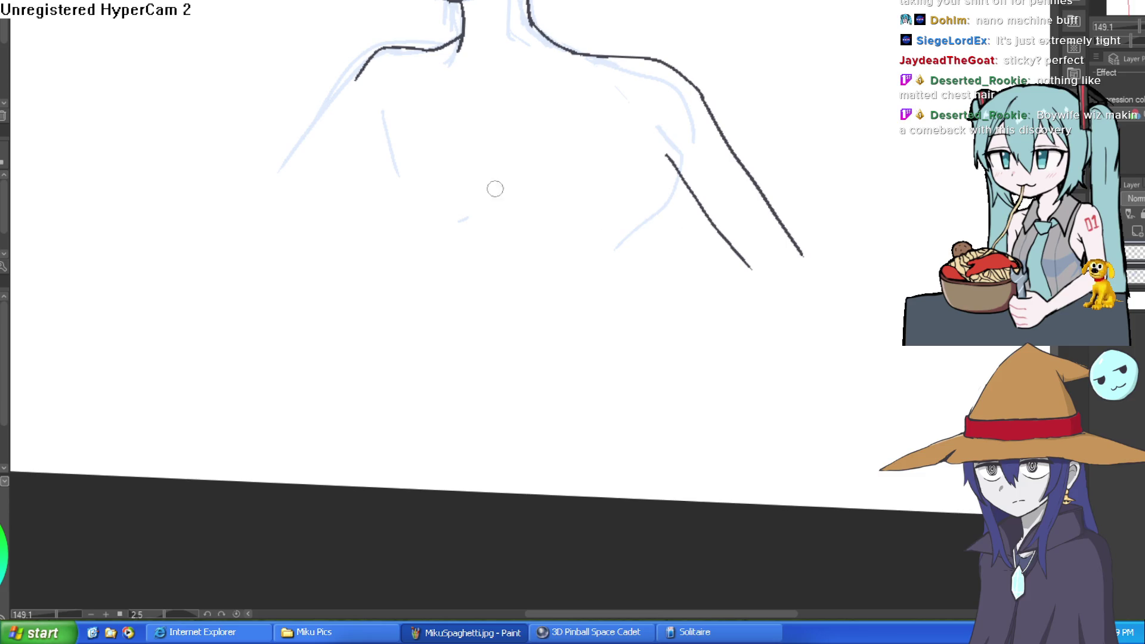
drag(386, 115, 415, 219)
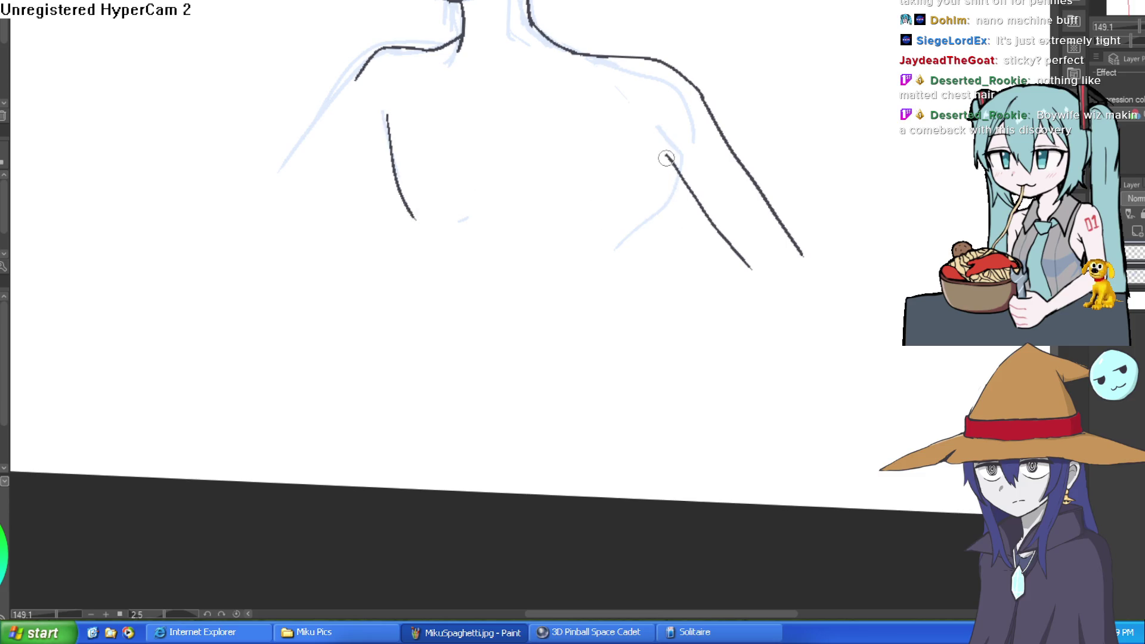
mouse_move(667, 157)
mouse_down()
mouse_move(617, 222)
mouse_move(605, 285)
mouse_up()
drag(405, 201, 431, 305)
scroll(685, 264, down, 2)
drag(702, 242, 653, 184)
scroll(654, 185, up, 4)
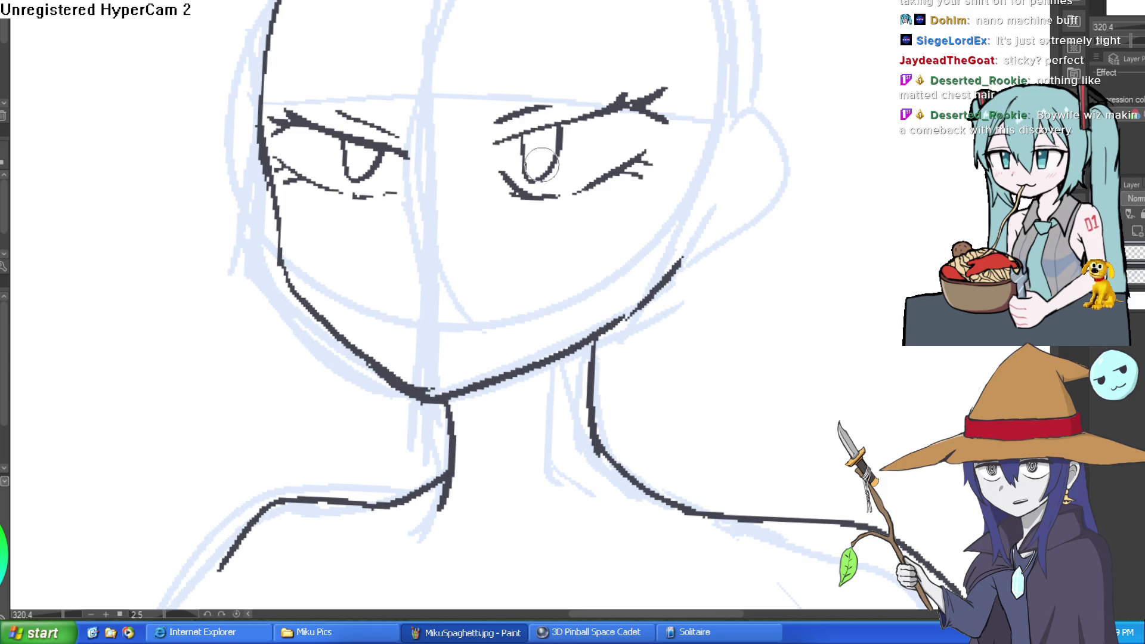
scroll(395, 111, down, 1)
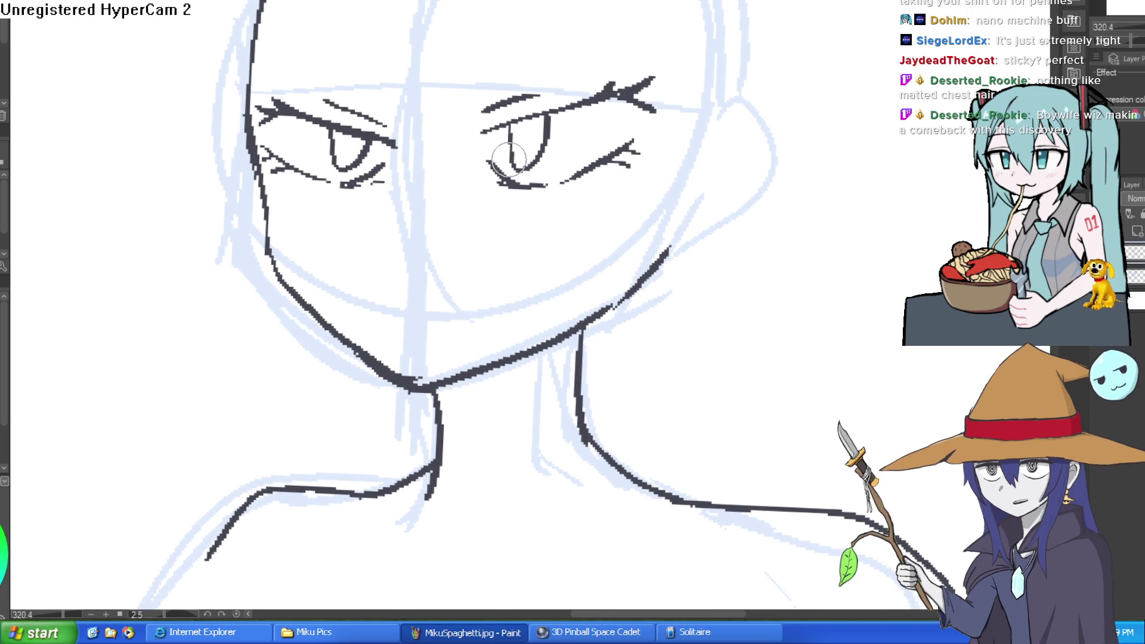
- Ink the nose down from the eye and redraw the jaw from cheek to chin
mouse_move(395, 112)
mouse_down()
mouse_move(386, 273)
mouse_move(407, 294)
mouse_move(403, 229)
mouse_up()
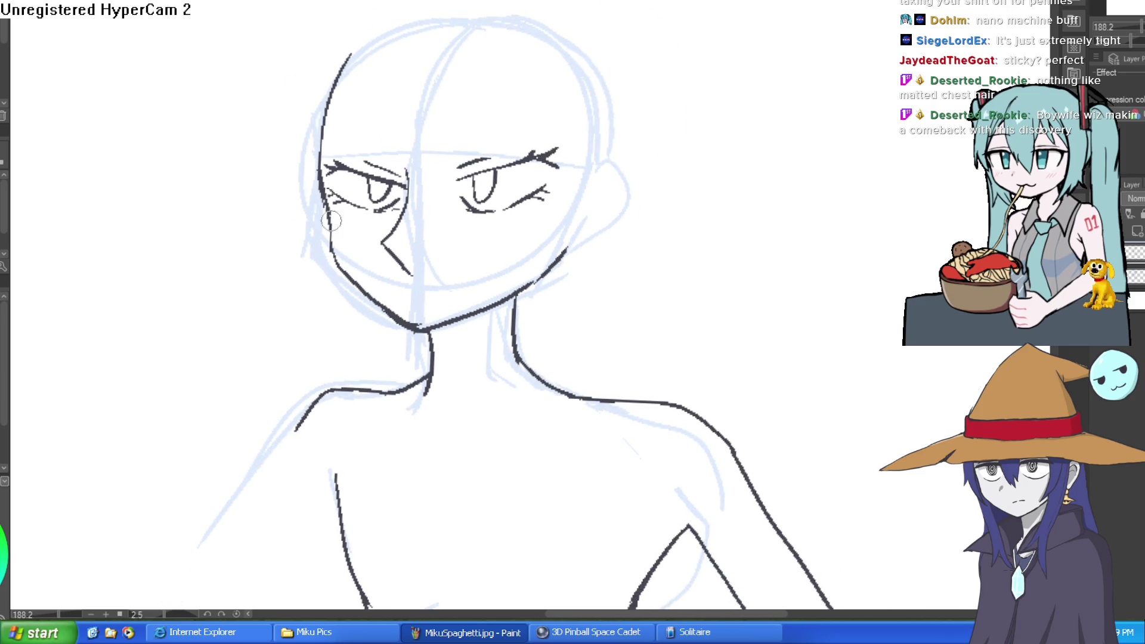
drag(336, 261, 427, 344)
key(ctrl+z)
drag(338, 266, 418, 343)
- Ink an arm line running down from the shoulder
mouse_move(501, 322)
mouse_down()
mouse_move(465, 187)
mouse_move(571, 218)
mouse_move(680, 185)
mouse_move(695, 196)
mouse_move(636, 198)
mouse_up()
scroll(635, 197, up, 3)
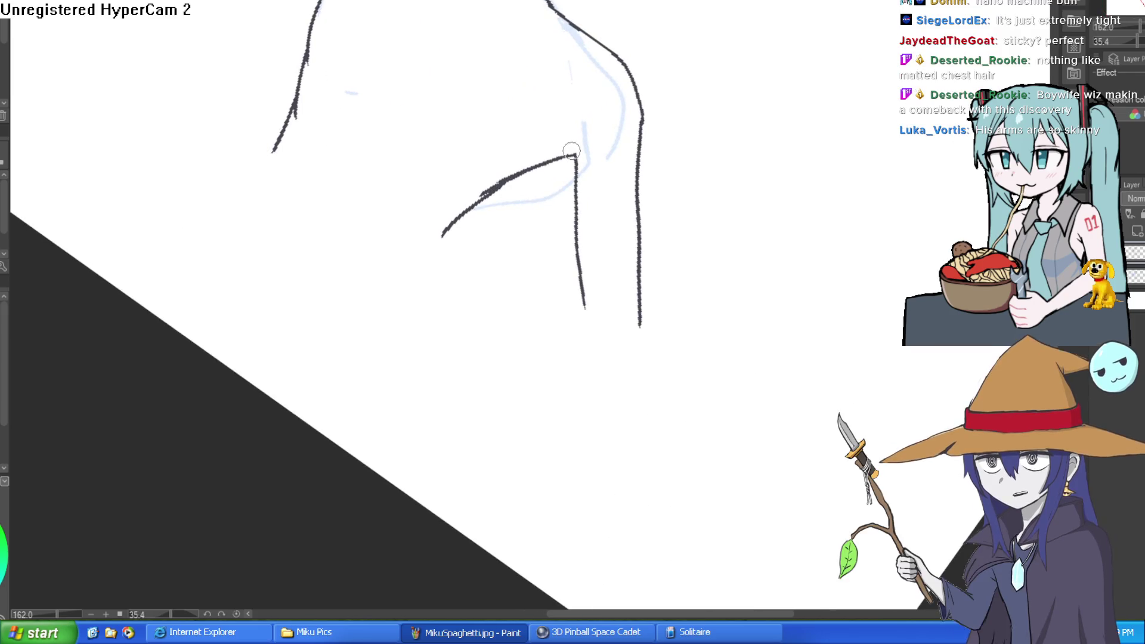
drag(567, 173, 574, 313)
mouse_move(645, 170)
mouse_down()
mouse_move(554, 76)
mouse_move(708, 171)
mouse_up()
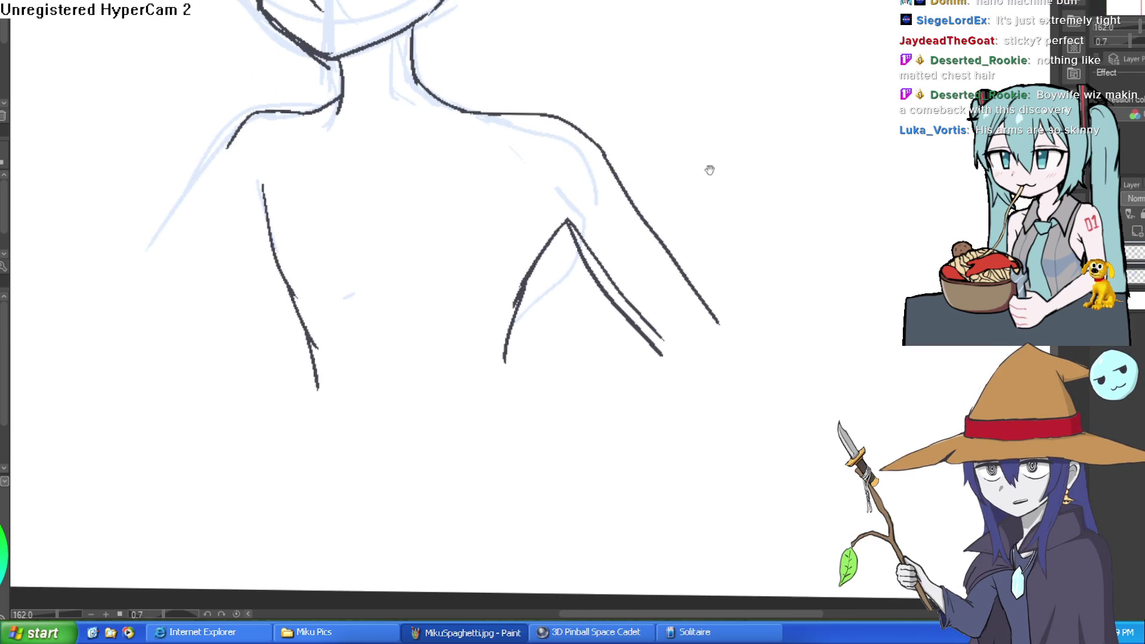
scroll(703, 225, down, 2)
scroll(514, 105, up, 2)
scroll(514, 105, up, 2)
- Add an eyelash by the left eye and darken the jawline with a fresh stroke
drag(454, 40, 474, 81)
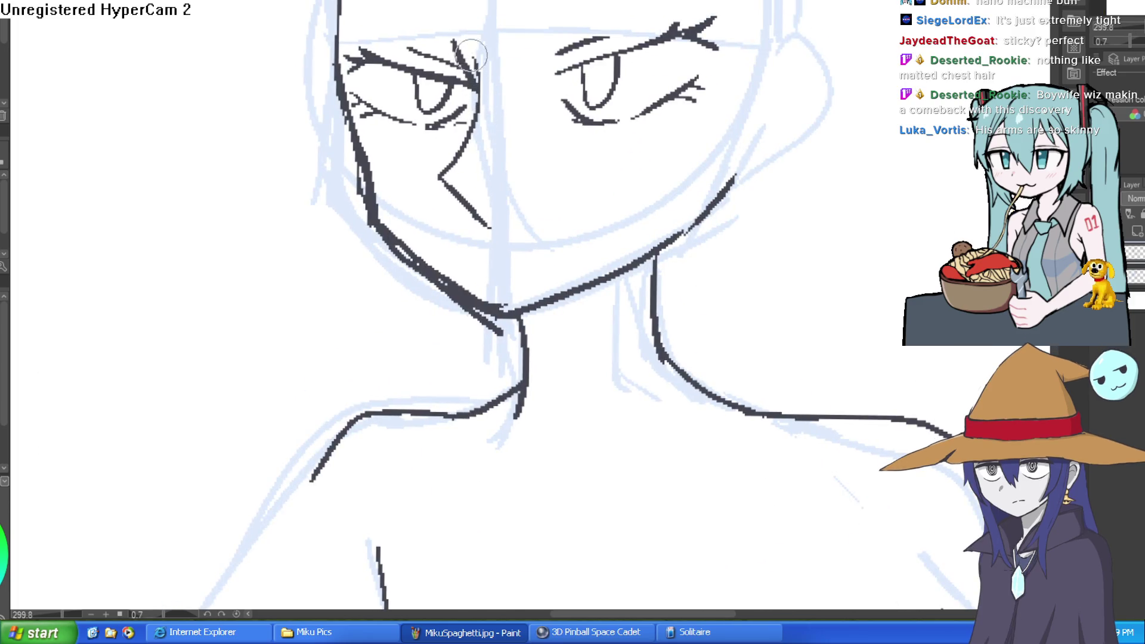
drag(477, 123, 441, 55)
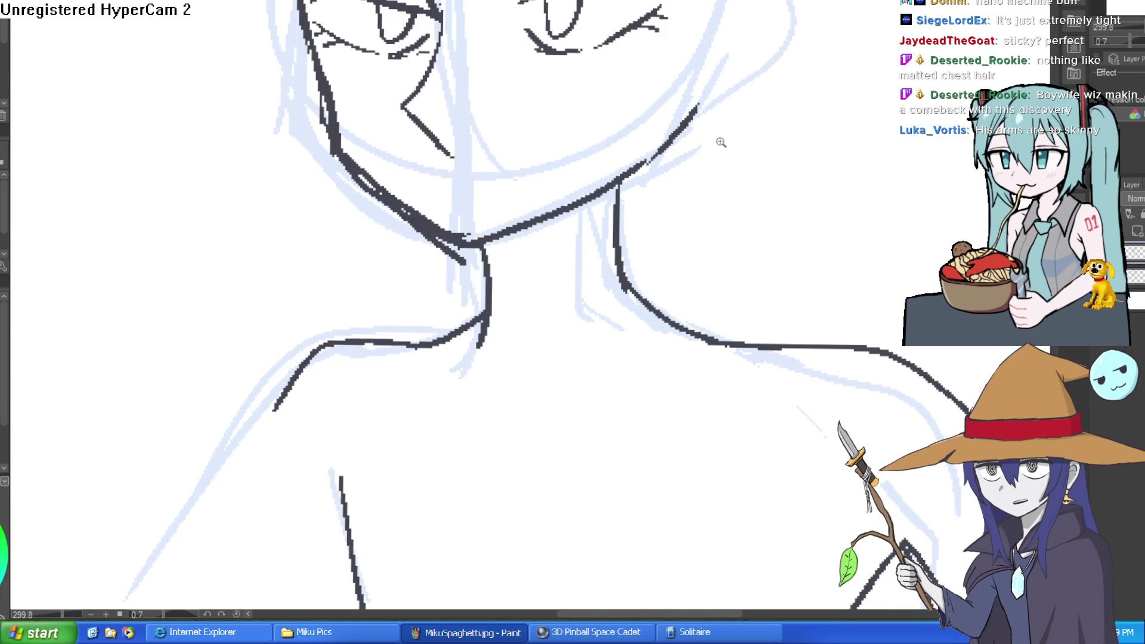
scroll(721, 142, down, 2)
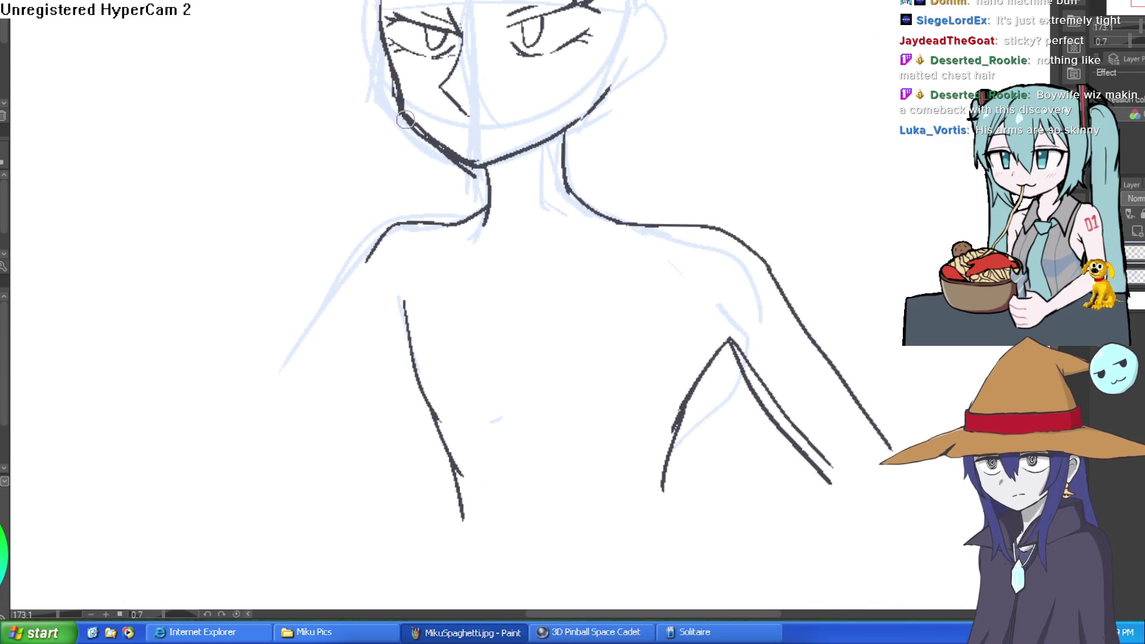
mouse_move(405, 119)
mouse_down()
mouse_move(472, 183)
mouse_move(566, 135)
mouse_move(617, 79)
mouse_move(566, 129)
mouse_move(619, 95)
mouse_up()
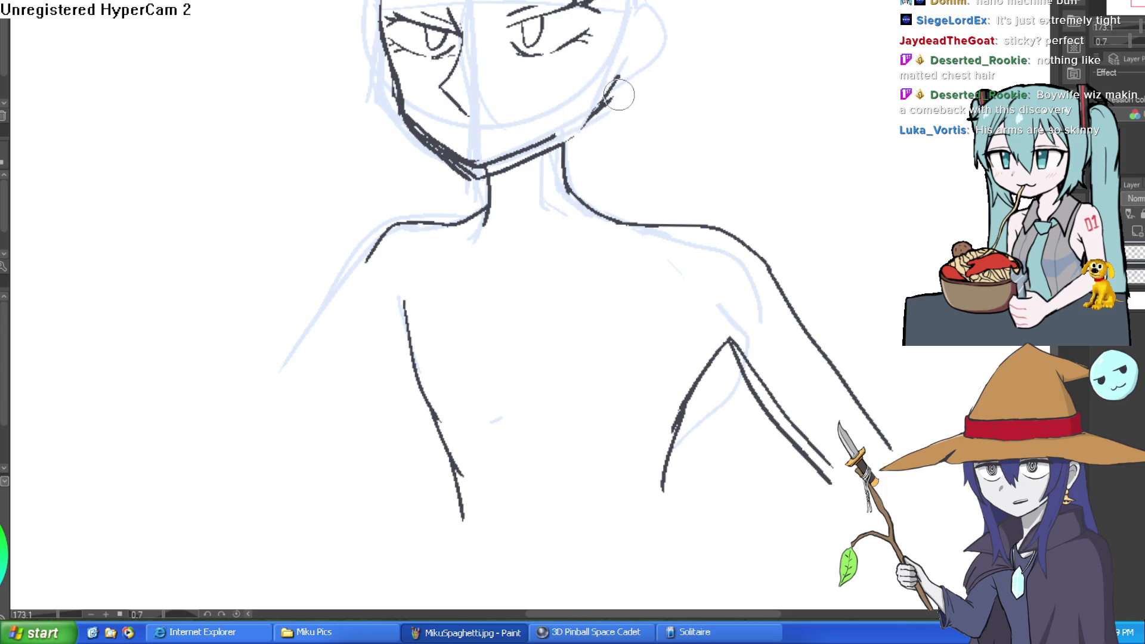
- Erase the rough left cheek and lower jaw strokes near the chin
mouse_move(540, 139)
mouse_down()
mouse_move(490, 170)
mouse_move(421, 124)
mouse_up()
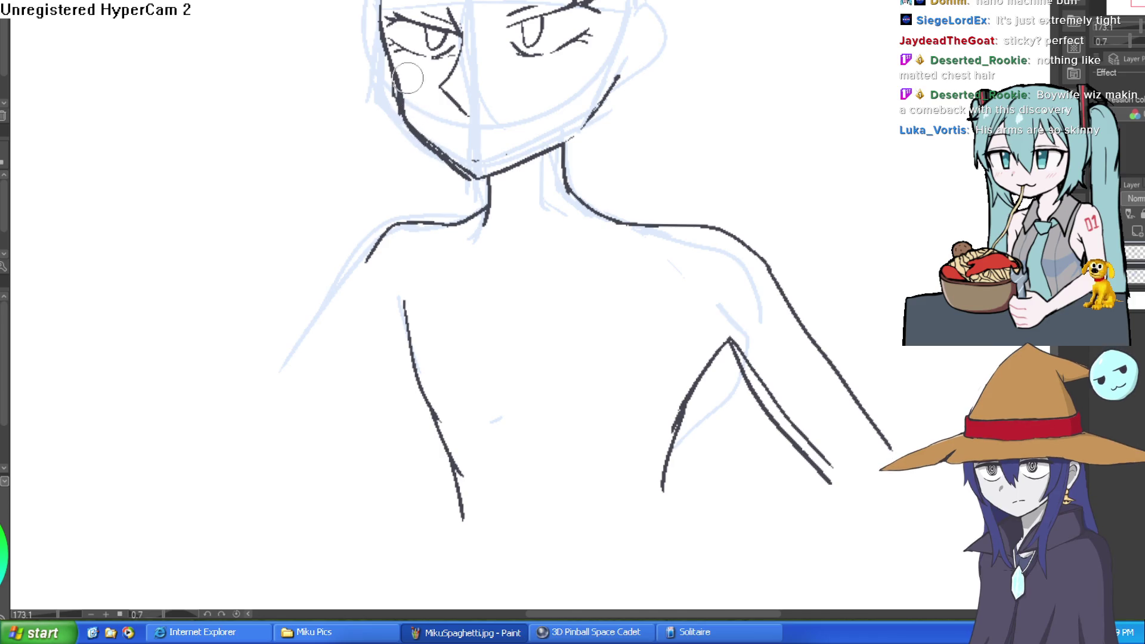
drag(408, 78, 393, 104)
mouse_move(380, 53)
mouse_down()
mouse_move(400, 108)
mouse_move(471, 179)
mouse_up()
drag(417, 132, 495, 189)
drag(578, 145, 573, 179)
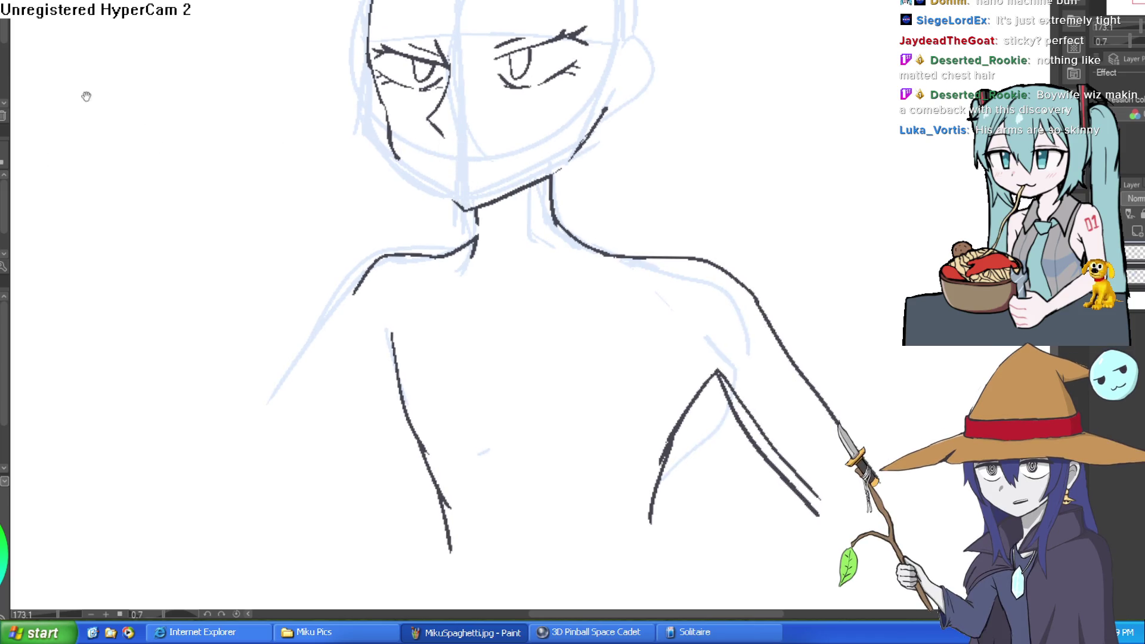
mouse_move(87, 96)
mouse_down()
mouse_move(664, 171)
mouse_move(646, 158)
mouse_move(771, 72)
mouse_up()
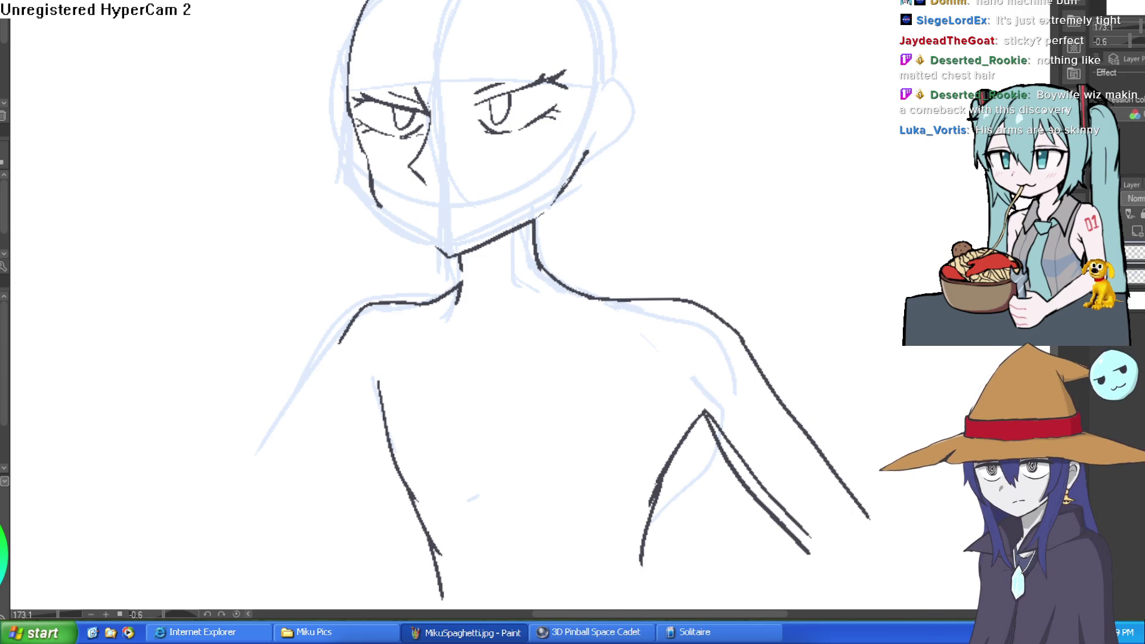
- Redraw the left jaw line from cheek to chin on a rotated canvas, then reset rotation
mouse_move(612, 92)
mouse_down()
mouse_move(780, 155)
mouse_move(612, 187)
mouse_up()
drag(398, 184, 461, 241)
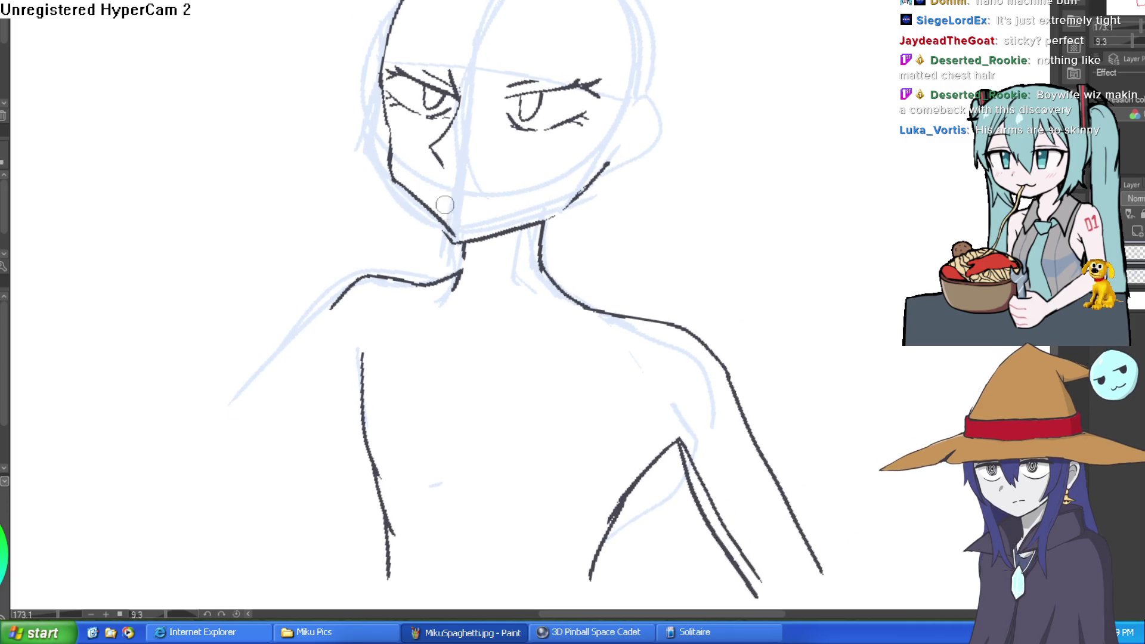
drag(389, 170, 446, 230)
key(ctrl+z)
mouse_move(389, 172)
mouse_down()
mouse_move(450, 232)
mouse_move(570, 197)
mouse_up()
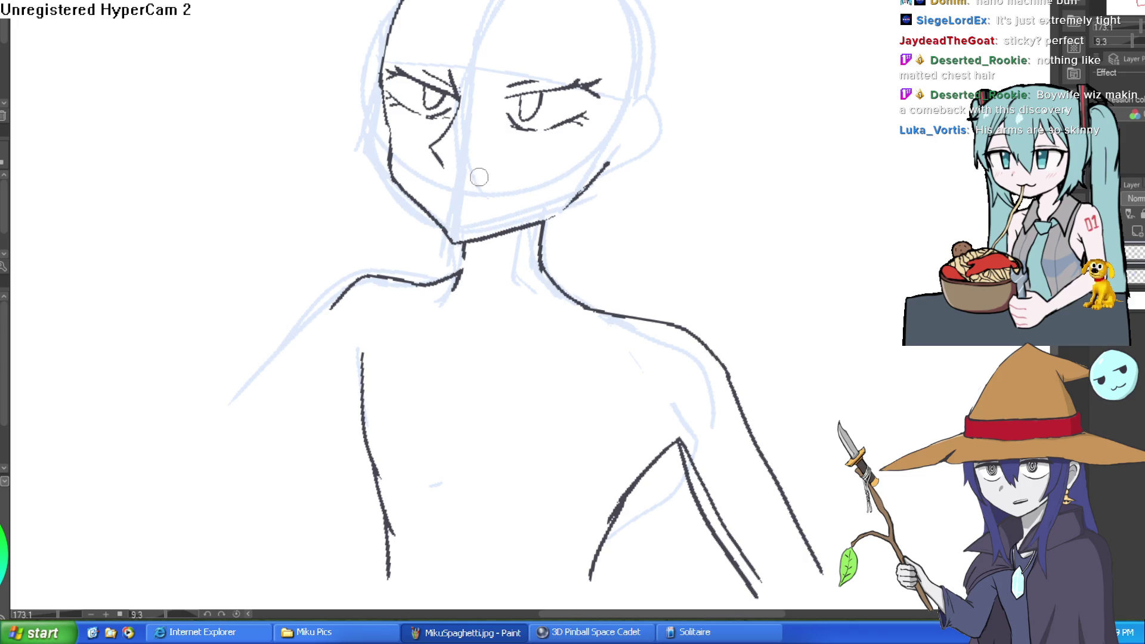
key(ctrl+at)
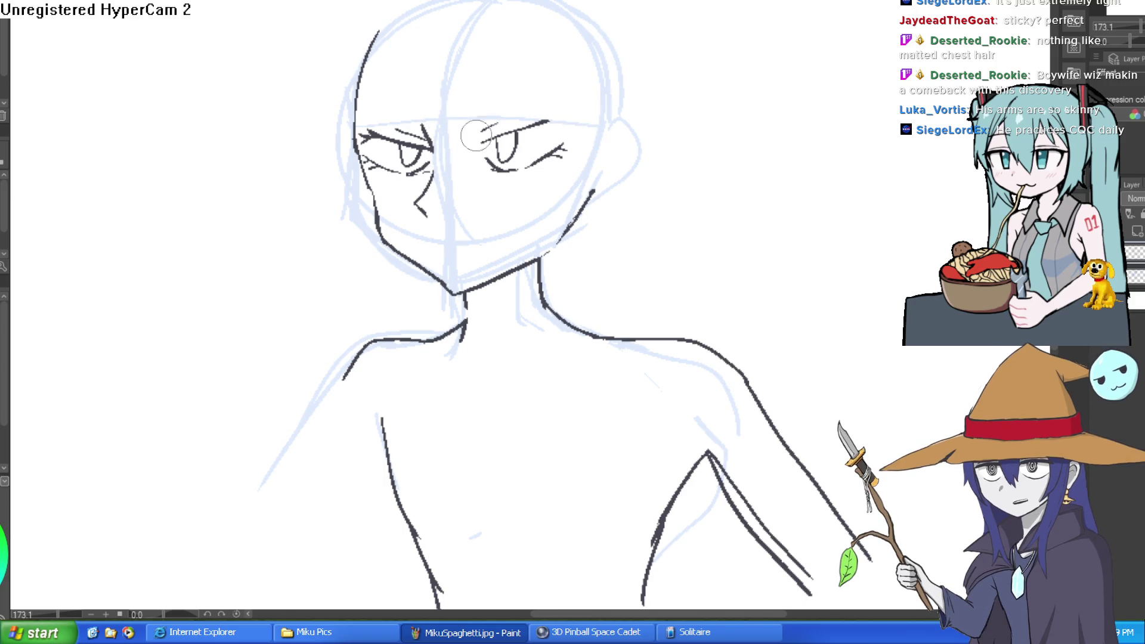
- Redraw the right eye's upper lid outward with a lower lash line and lash stroke
key(ctrl+z)
key(ctrl+z)
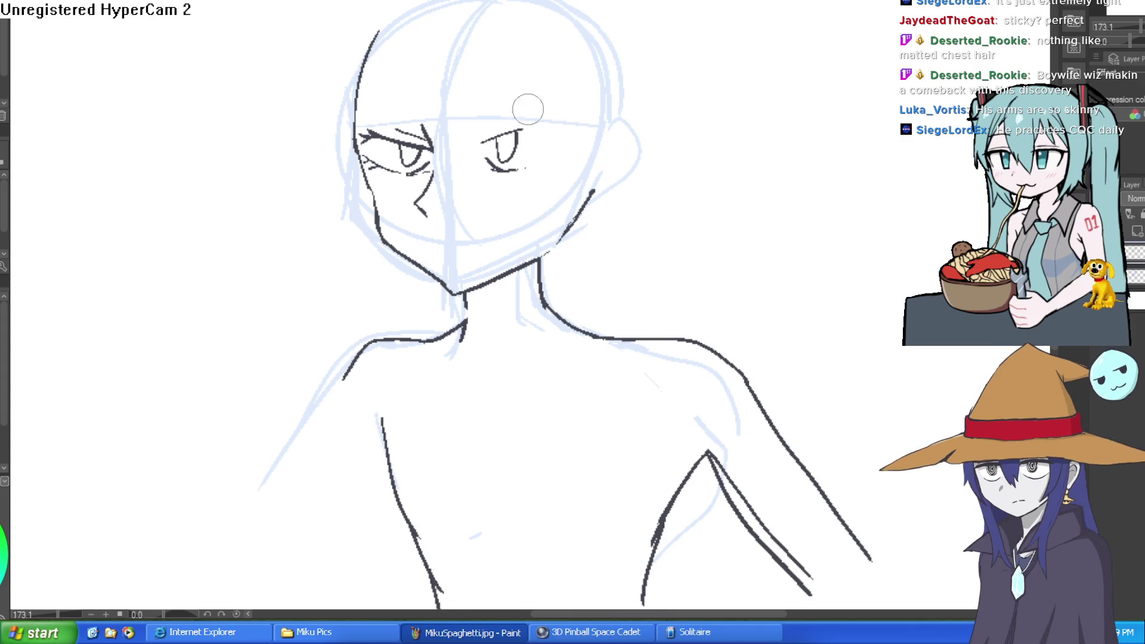
scroll(539, 91, up, 5)
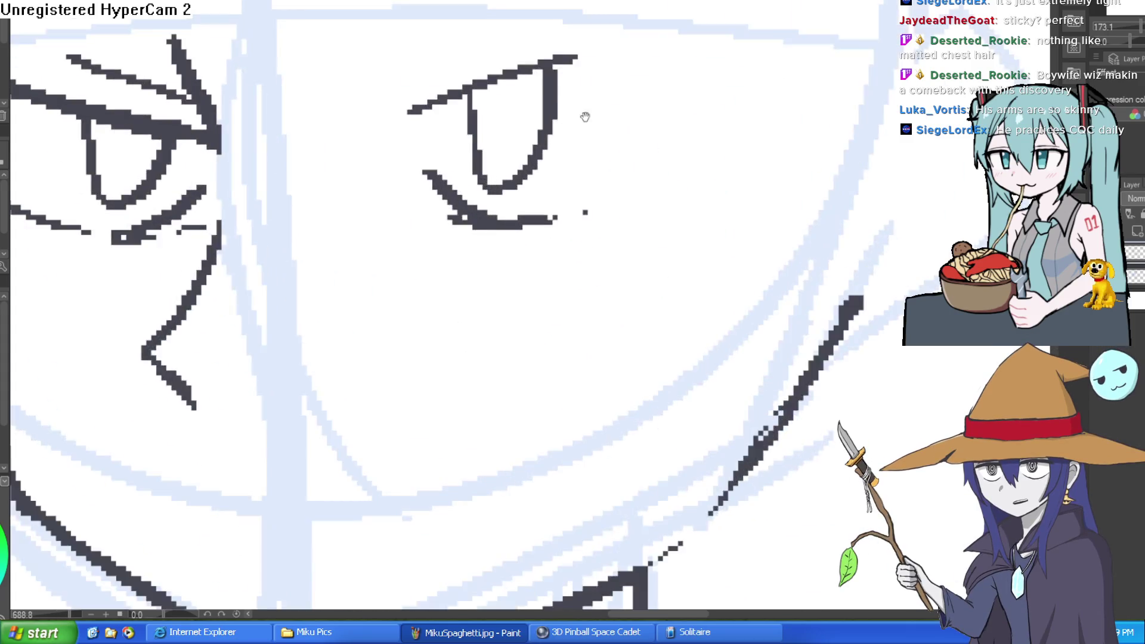
mouse_move(582, 115)
mouse_down()
mouse_move(484, 55)
mouse_move(478, 103)
mouse_up()
drag(393, 154, 504, 53)
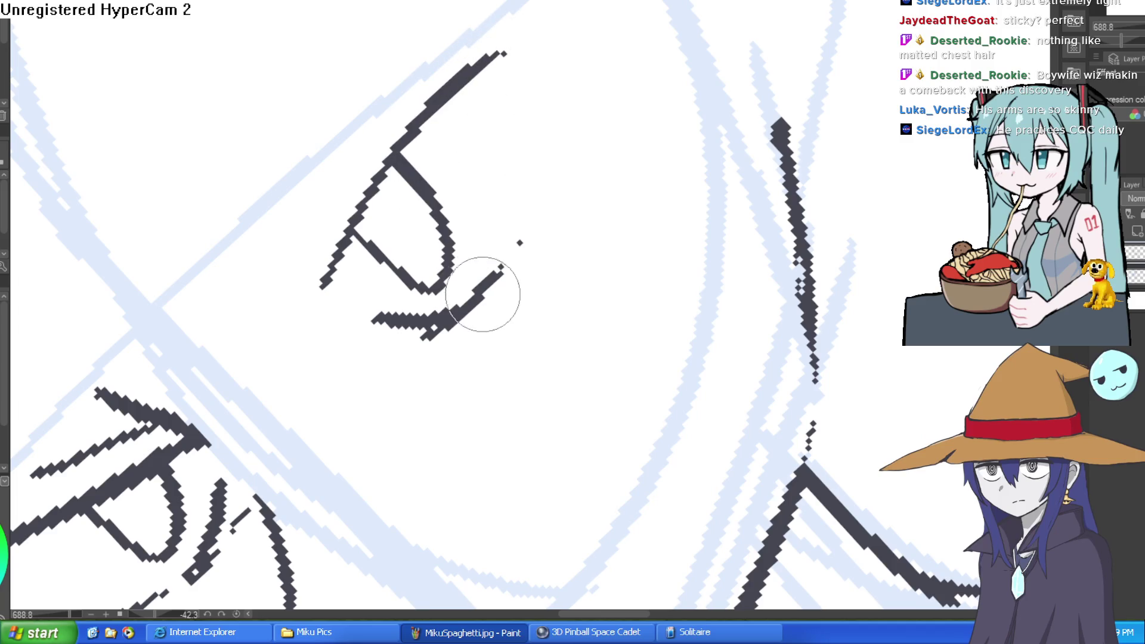
mouse_move(500, 264)
mouse_down()
mouse_move(526, 229)
mouse_move(539, 105)
mouse_up()
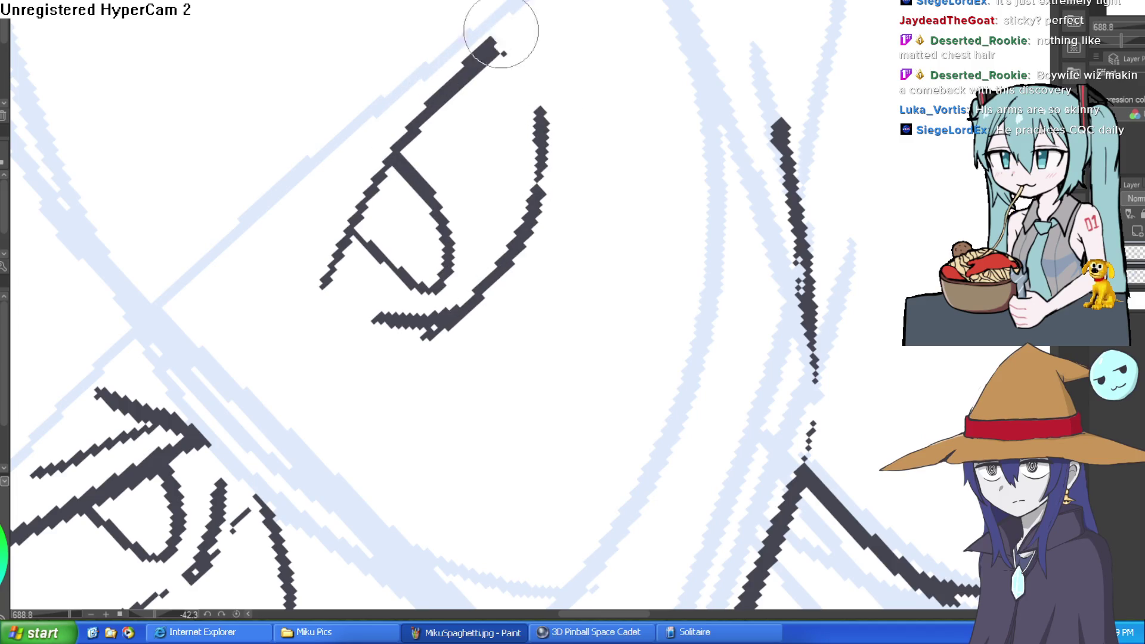
drag(498, 31, 507, 36)
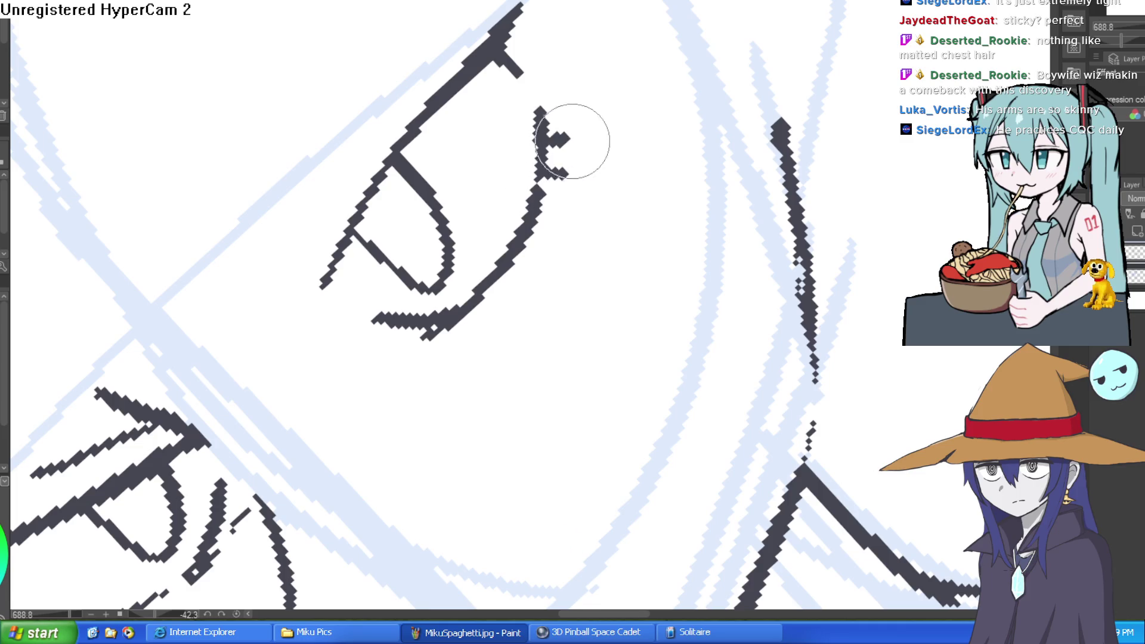
- Thicken both eyes' lid lines and add strokes along the cheek beside the eye
mouse_move(575, 141)
mouse_down()
mouse_move(576, 355)
mouse_move(668, 322)
mouse_move(741, 271)
mouse_move(805, 174)
mouse_move(835, 188)
mouse_up()
drag(742, 203, 779, 89)
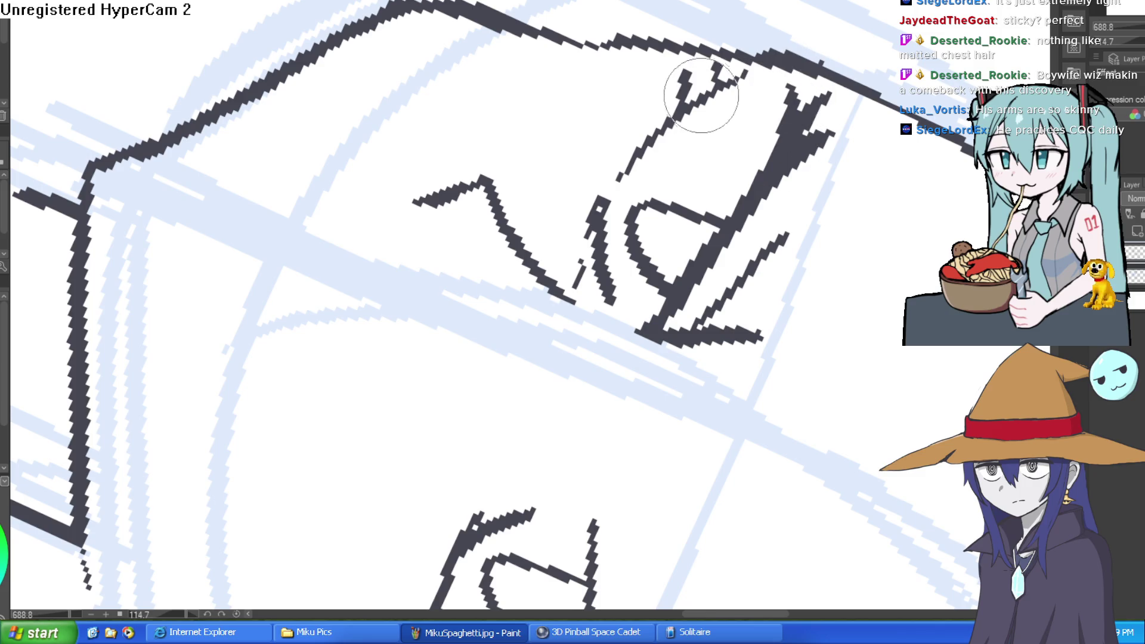
drag(703, 97, 607, 241)
drag(657, 205, 370, 146)
mouse_move(566, 179)
mouse_down()
mouse_move(531, 256)
mouse_move(548, 166)
mouse_up()
scroll(717, 216, right, 3)
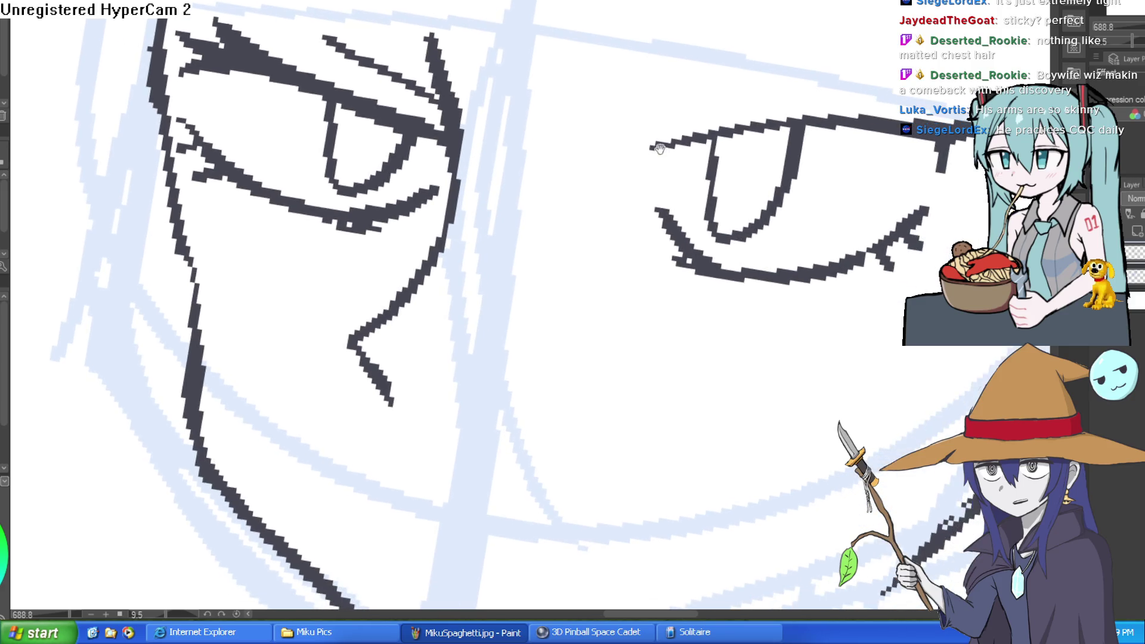
scroll(717, 216, down, 5)
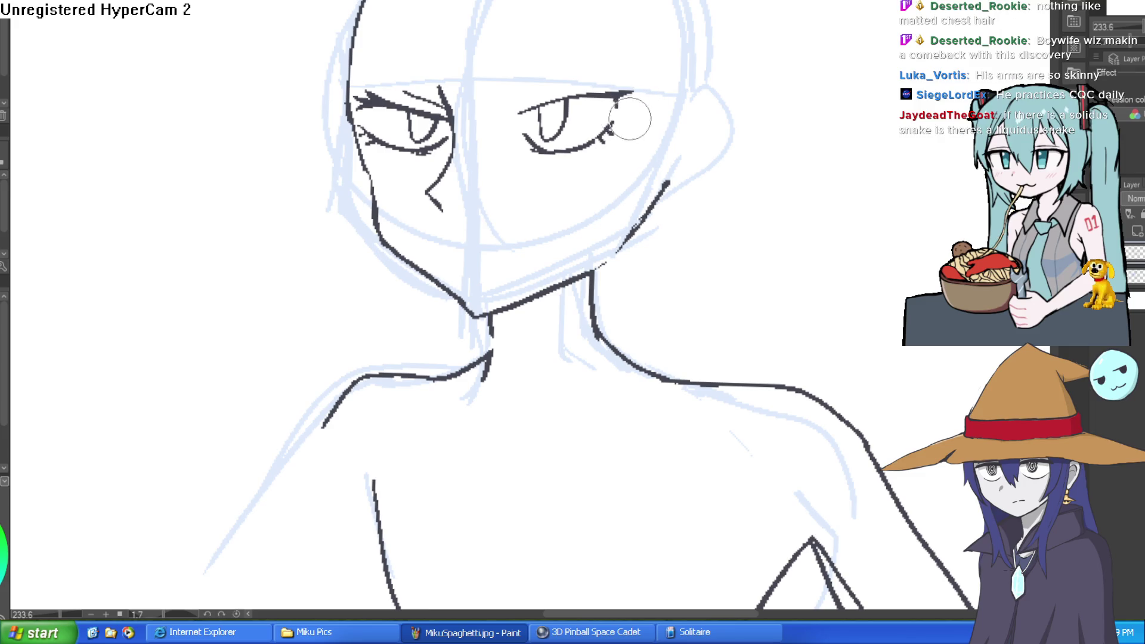
- Rub out a short section of the left eye's lower-lid stroke
mouse_move(444, 146)
mouse_down()
mouse_move(363, 137)
mouse_move(405, 152)
mouse_up()
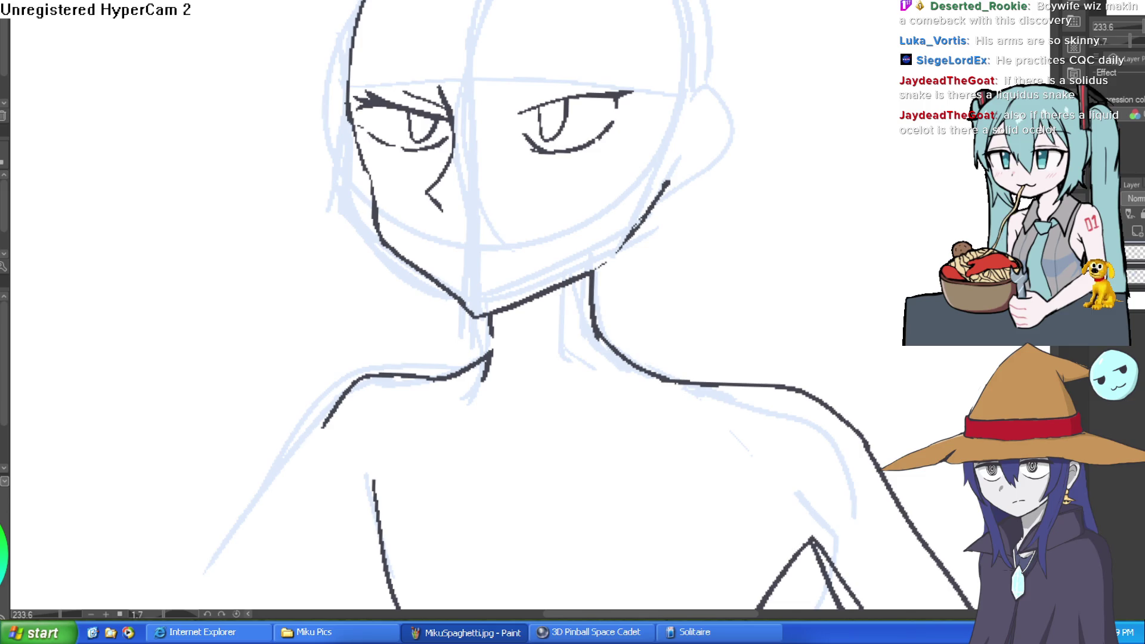
- Replace the old angled nose with a shorter nose line and new eye edge
mouse_move(459, 124)
mouse_down()
mouse_move(456, 156)
mouse_move(446, 79)
mouse_up()
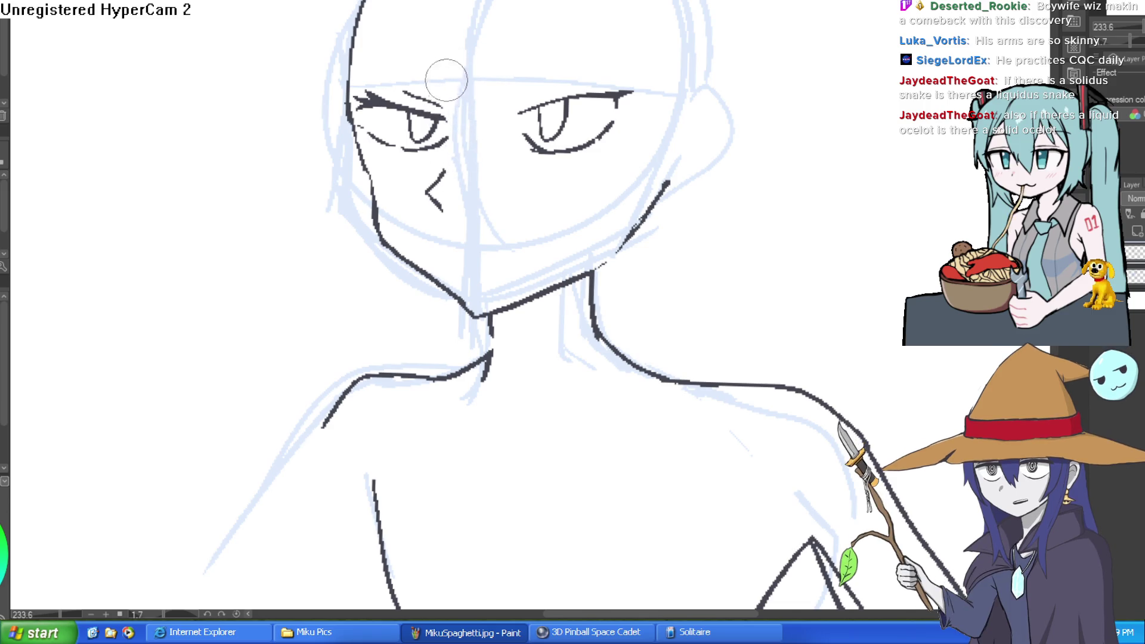
drag(439, 176, 429, 188)
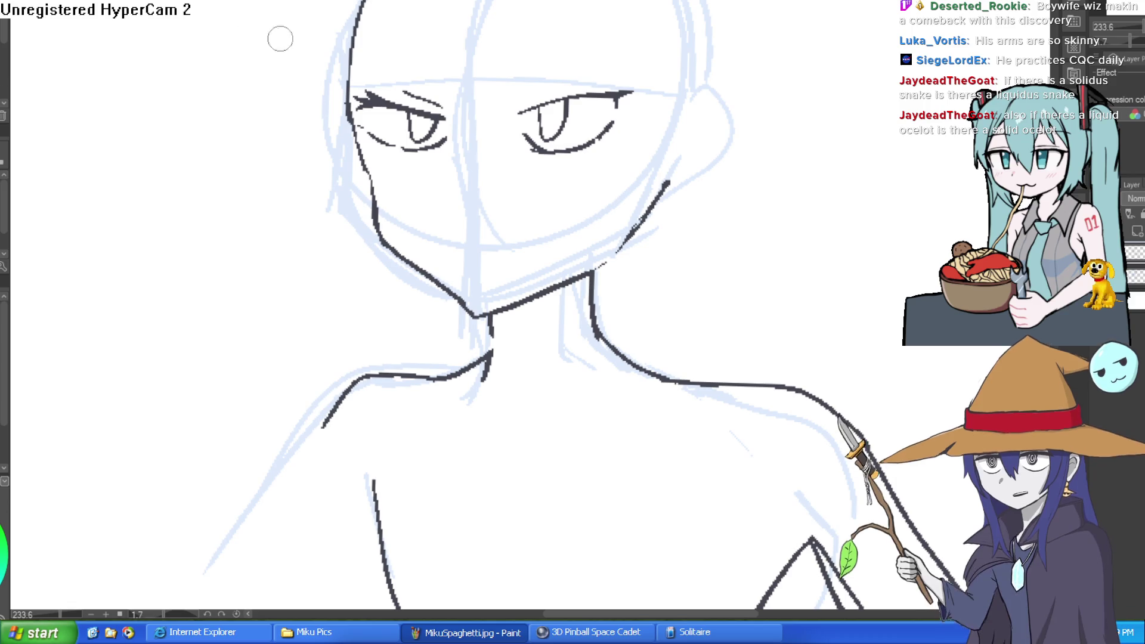
mouse_move(447, 98)
mouse_down()
mouse_move(452, 128)
mouse_move(423, 194)
mouse_up()
key(ctrl+z)
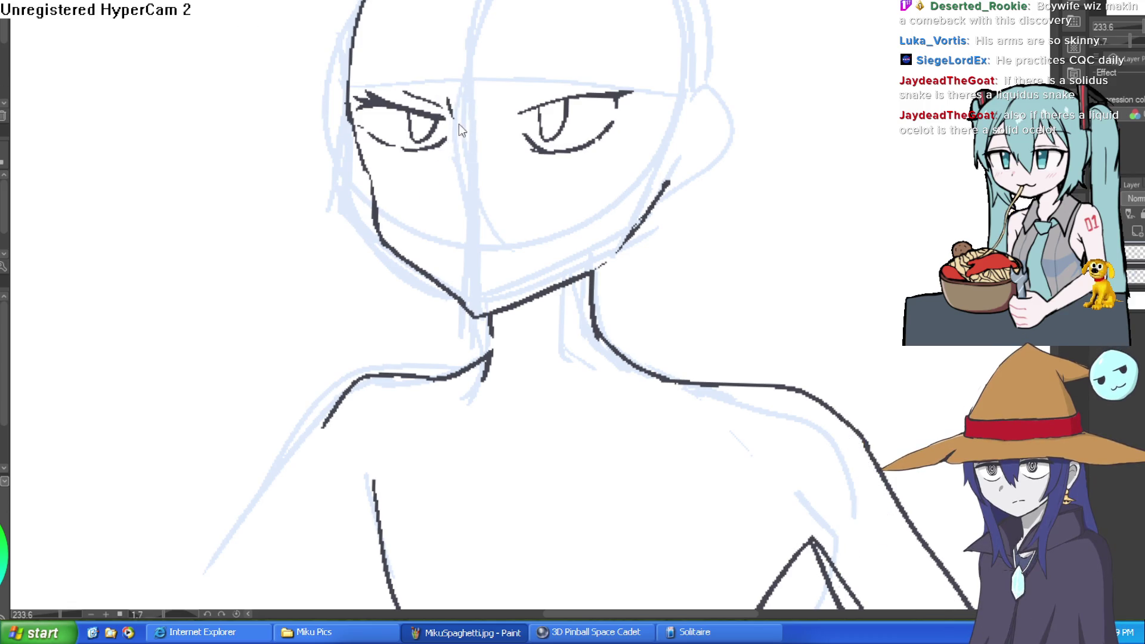
drag(453, 110, 435, 175)
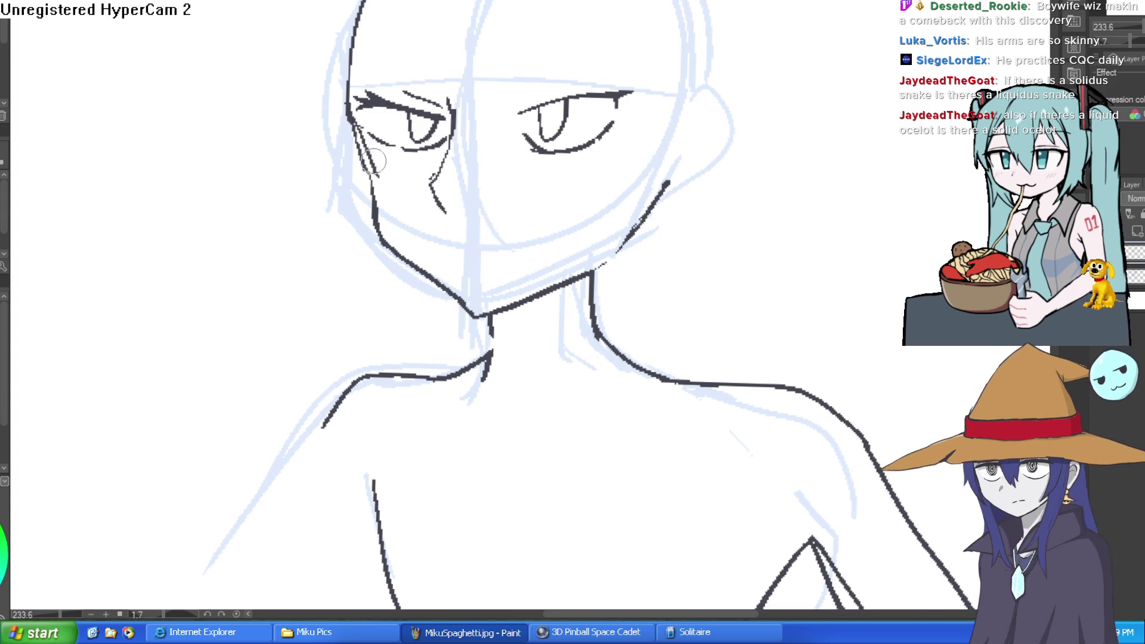
- Retrace the left jaw from cheek to chin, dropping the heavy right jaw stroke
drag(378, 185, 439, 281)
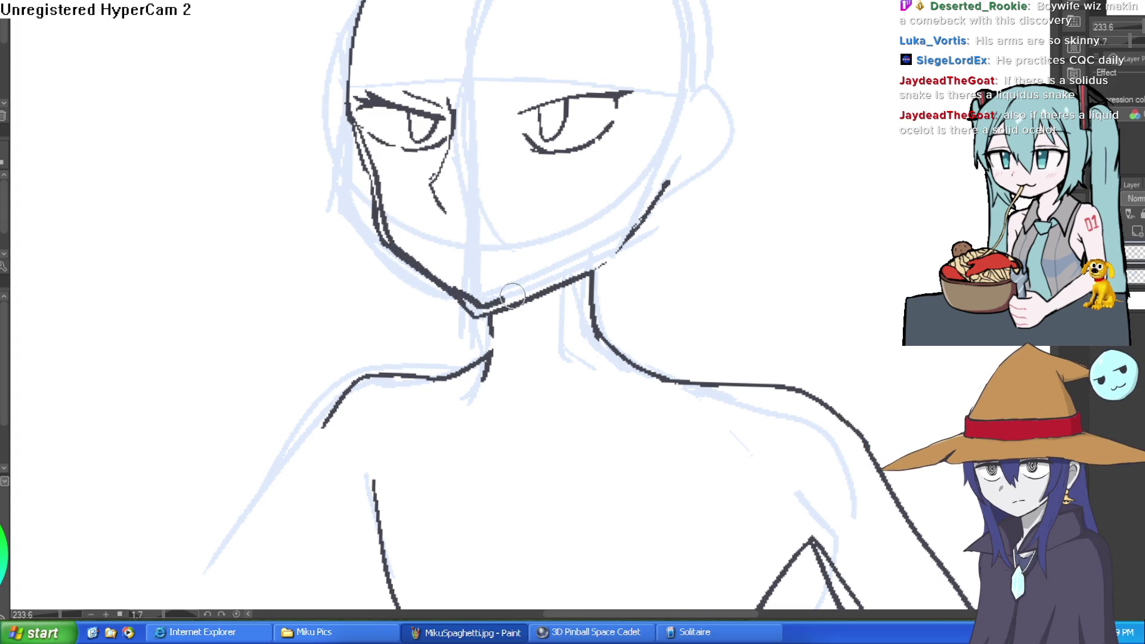
mouse_move(512, 294)
mouse_down()
mouse_move(618, 234)
mouse_move(667, 182)
mouse_up()
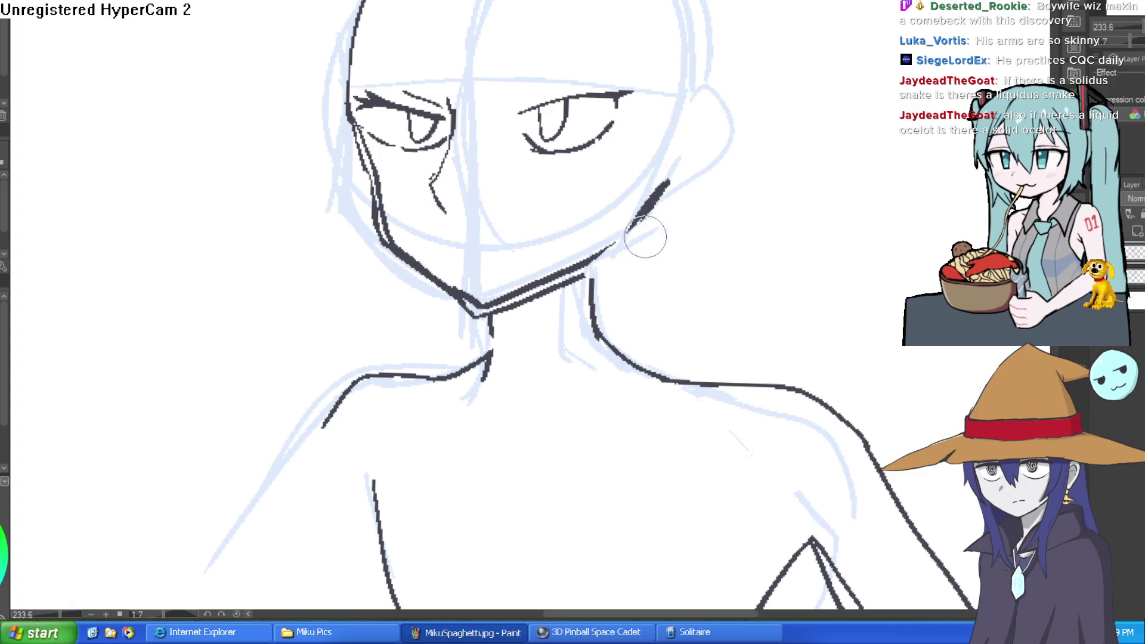
key(ctrl+z)
key(ctrl+z)
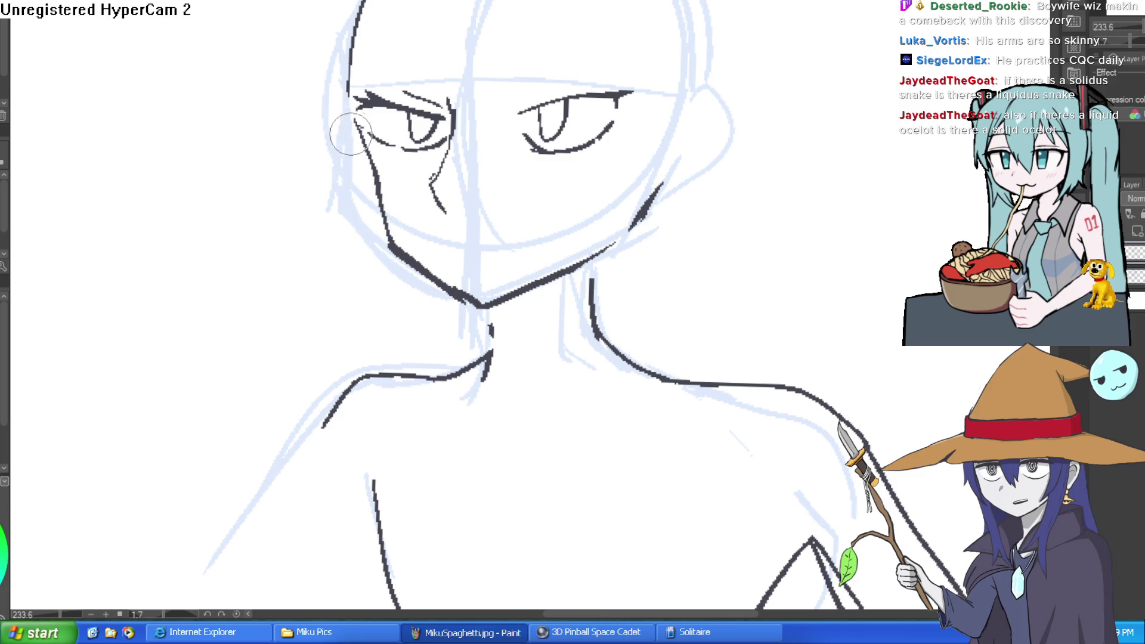
- Add two short strokes near the mouth
drag(339, 107, 283, 128)
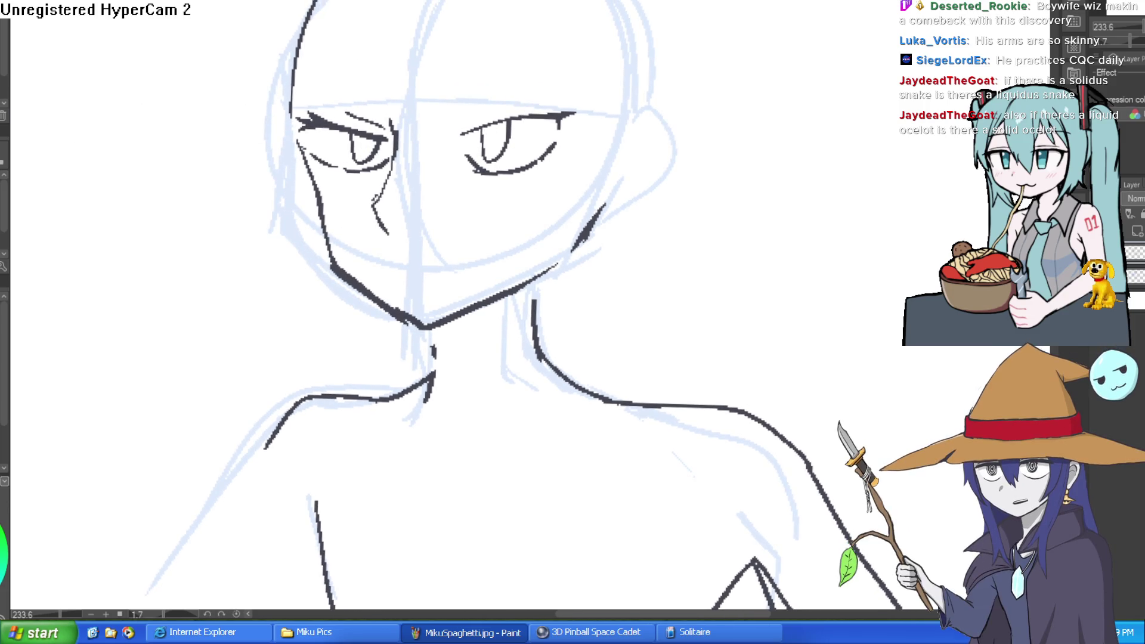
drag(346, 151, 337, 139)
scroll(400, 268, up, 5)
drag(392, 292, 882, 170)
- Thicken the right eye's upper eyelid and rework its tip
scroll(716, 256, down, 5)
scroll(745, 186, up, 5)
drag(745, 207, 882, 120)
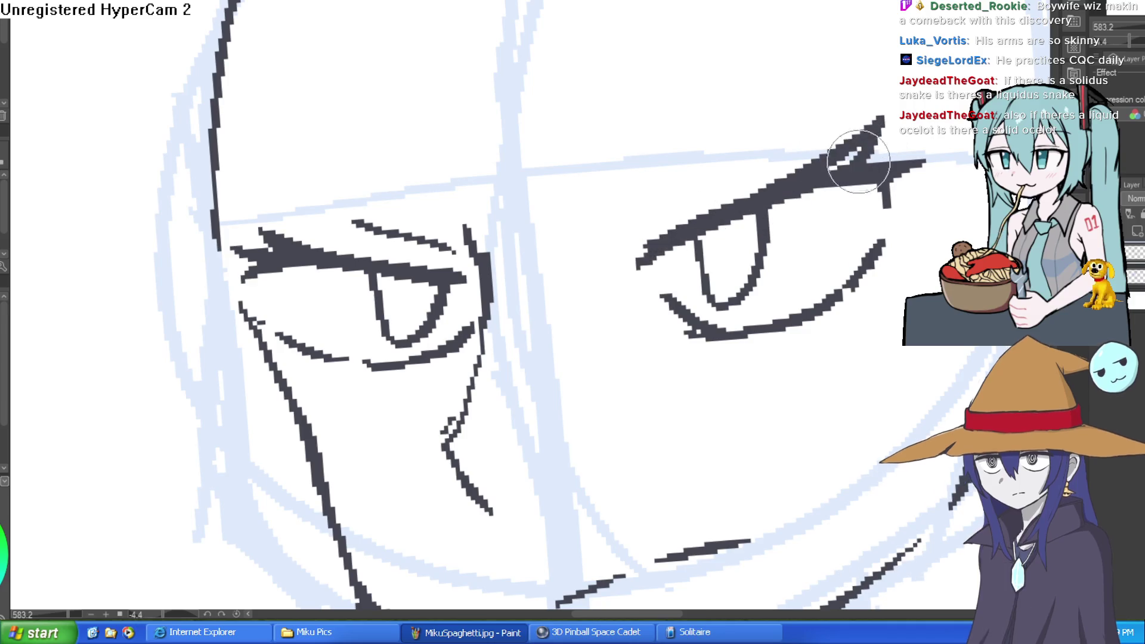
mouse_move(906, 158)
mouse_down()
mouse_move(882, 119)
mouse_move(918, 160)
mouse_up()
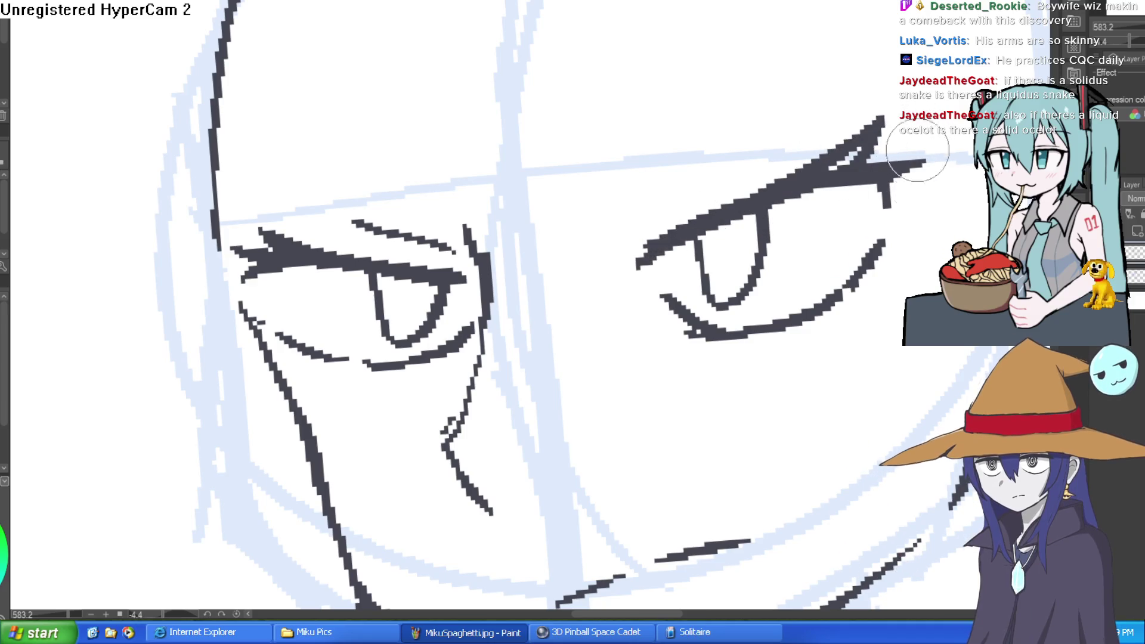
key(ctrl+z)
- Add small lash flicks at the eye corners and an upward lash spike on the upper lid
mouse_move(894, 261)
mouse_down()
mouse_move(850, 288)
mouse_move(876, 274)
mouse_up()
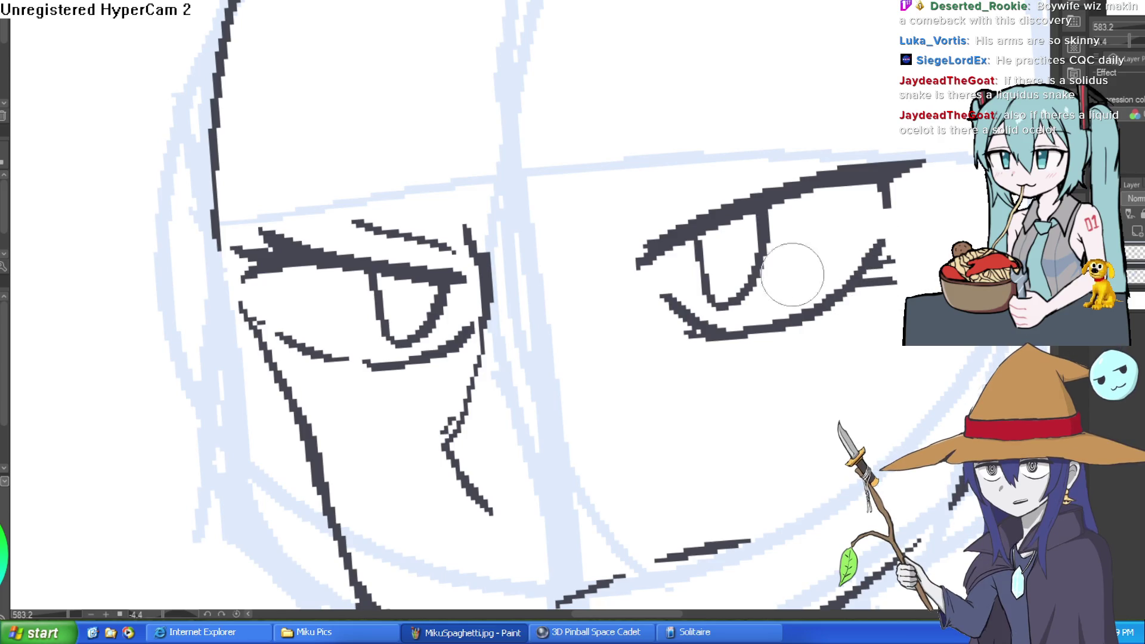
drag(322, 355, 295, 367)
mouse_move(255, 271)
mouse_down()
mouse_move(268, 301)
mouse_move(244, 277)
mouse_up()
scroll(665, 147, down, 5)
scroll(702, 166, up, 5)
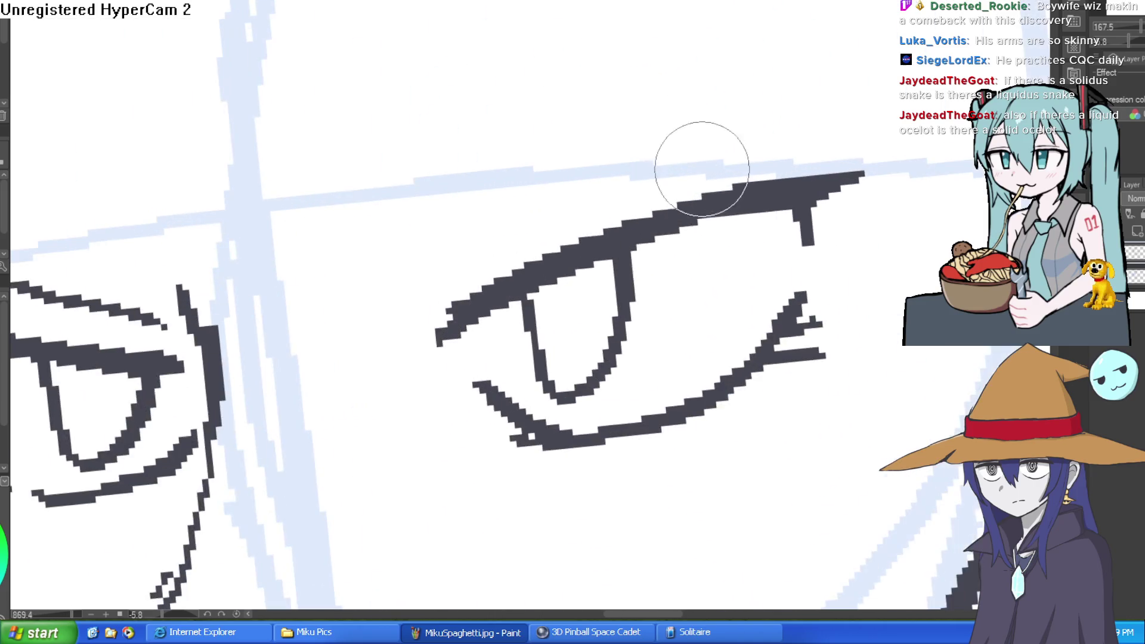
drag(726, 169, 744, 143)
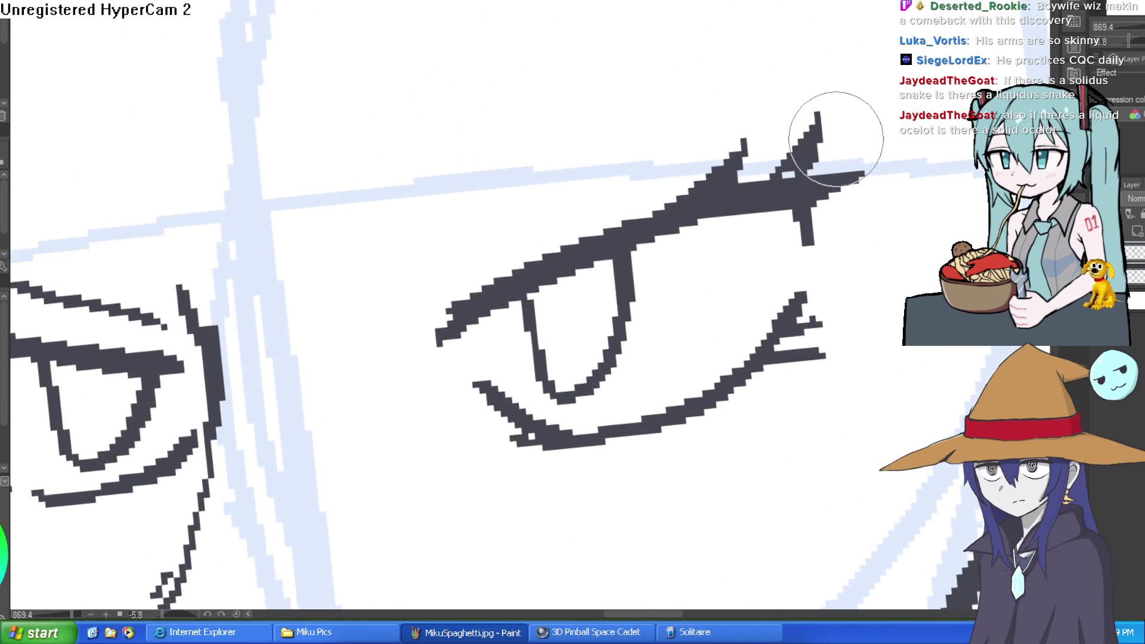
scroll(858, 164, down, 6)
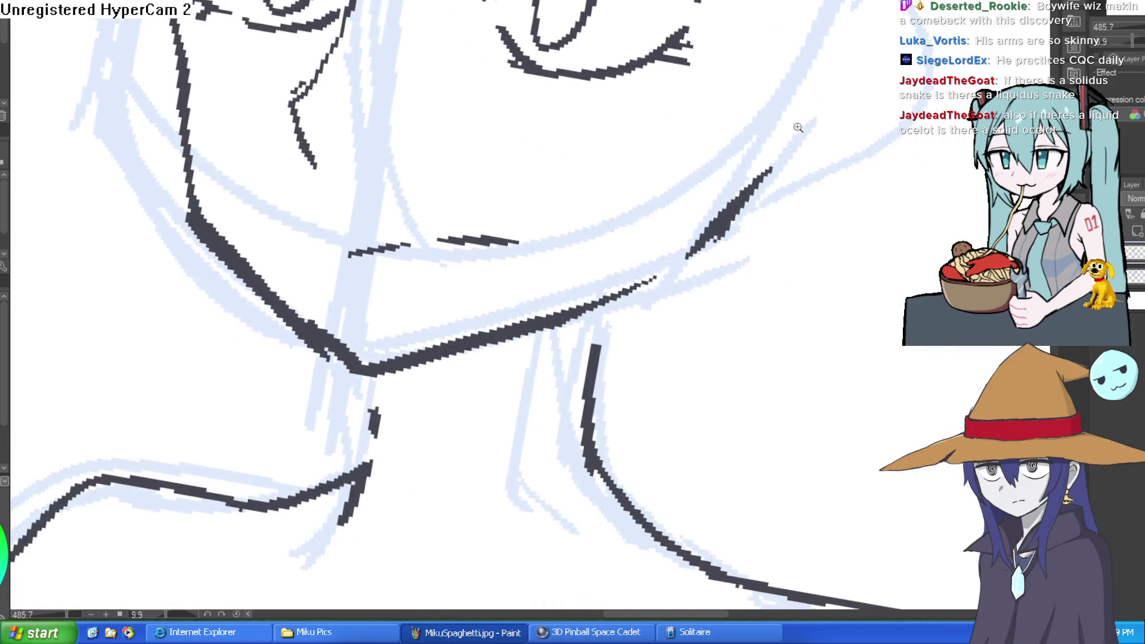
scroll(735, 197, up, 2)
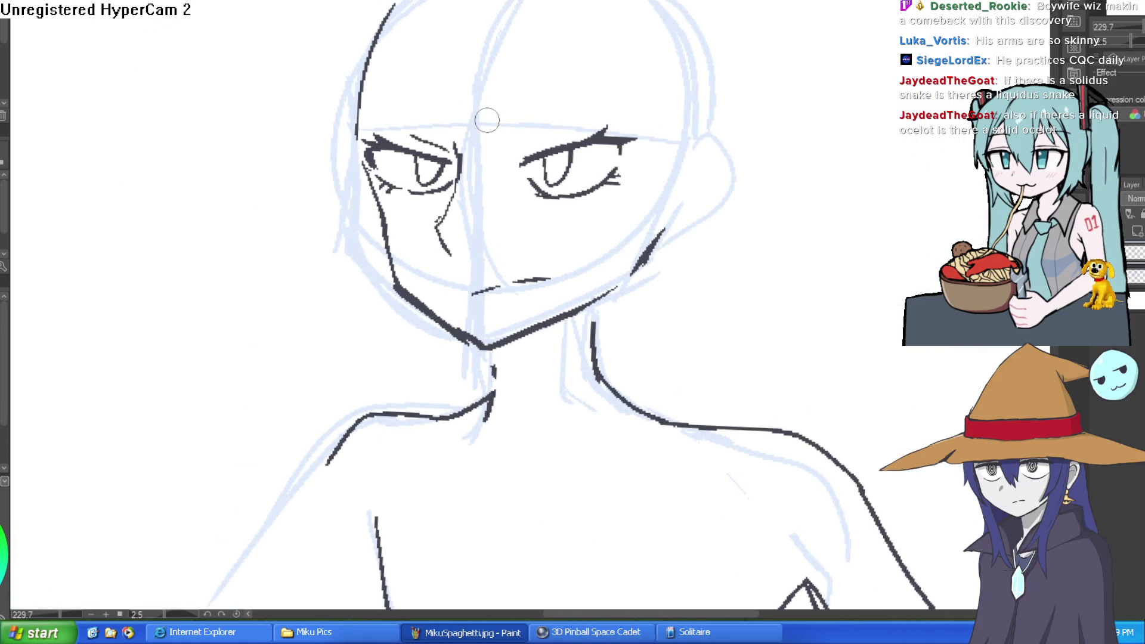
- Ink zigzag fringe strands beside the eye and outline the right ear
mouse_move(474, 86)
mouse_down()
mouse_move(490, 174)
mouse_move(506, 185)
mouse_move(545, 73)
mouse_up()
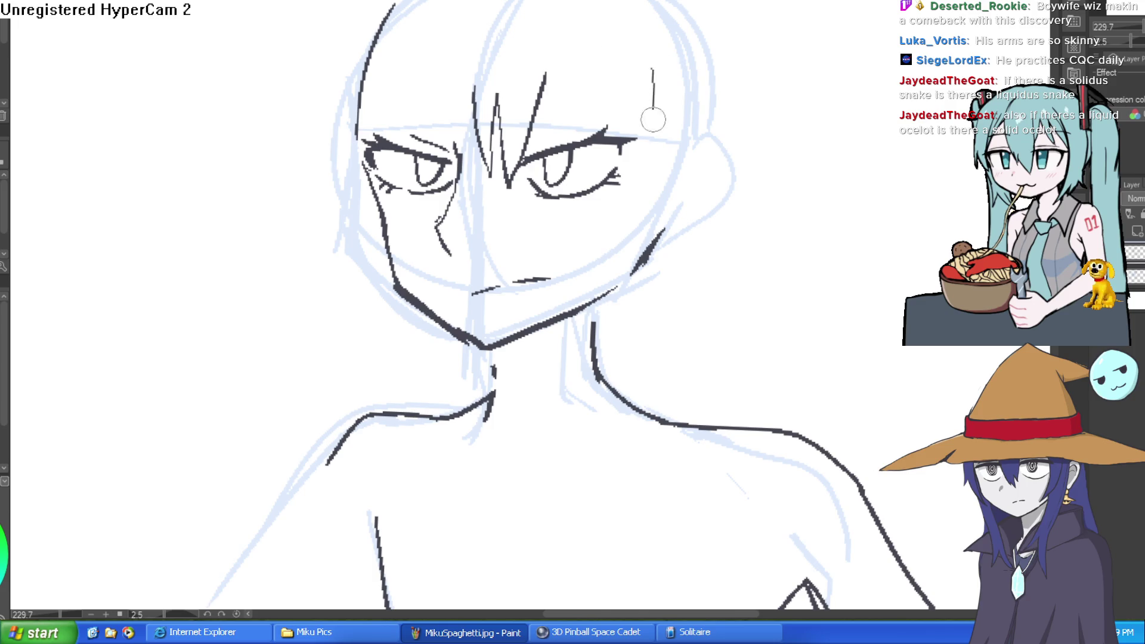
drag(653, 119, 644, 331)
drag(632, 281, 631, 334)
drag(681, 197, 645, 331)
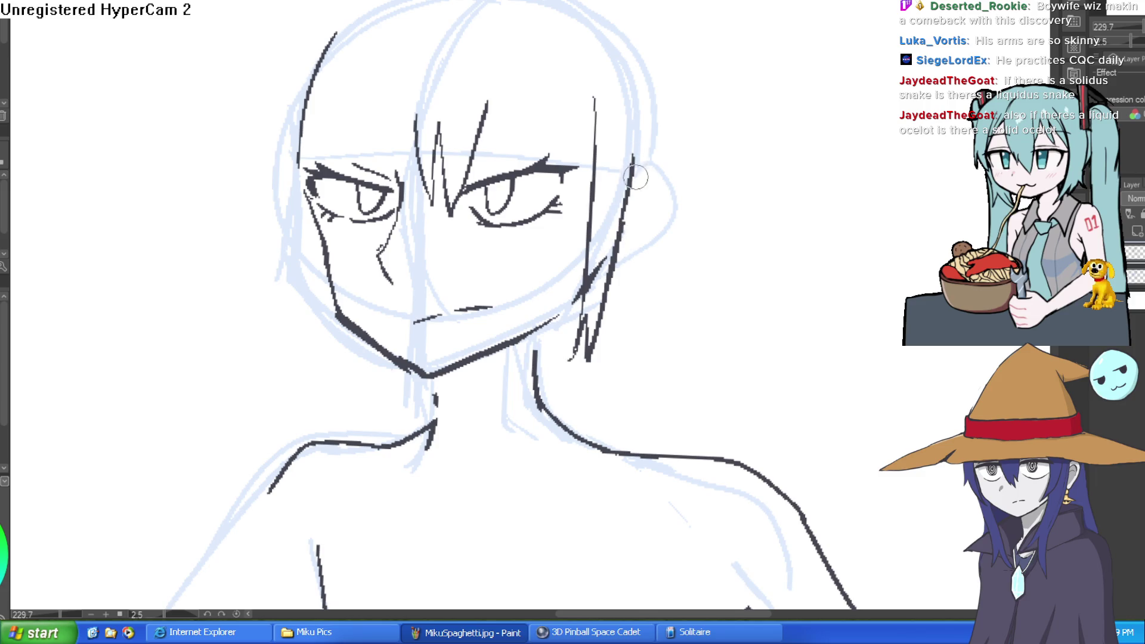
drag(633, 156, 619, 316)
mouse_move(633, 160)
mouse_down()
mouse_move(667, 197)
mouse_move(627, 267)
mouse_up()
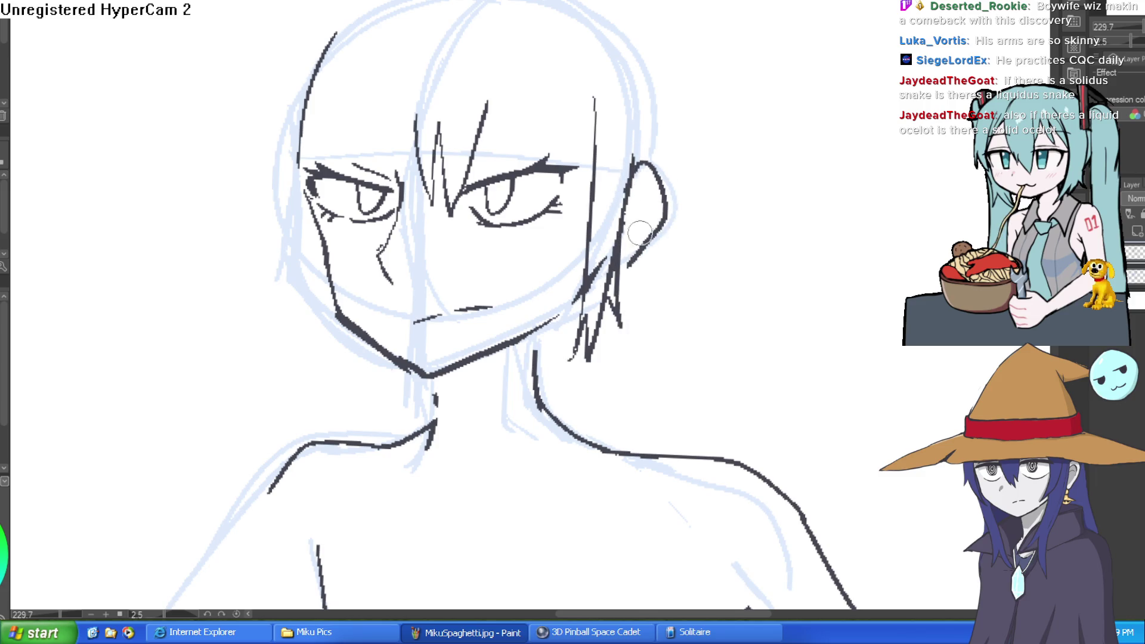
- Add hair strands left of the face and zigzag fringe strands across the forehead
mouse_move(294, 218)
mouse_down()
mouse_move(313, 337)
mouse_move(360, 384)
mouse_up()
scroll(703, 280, up, 3)
scroll(609, 259, up, 2)
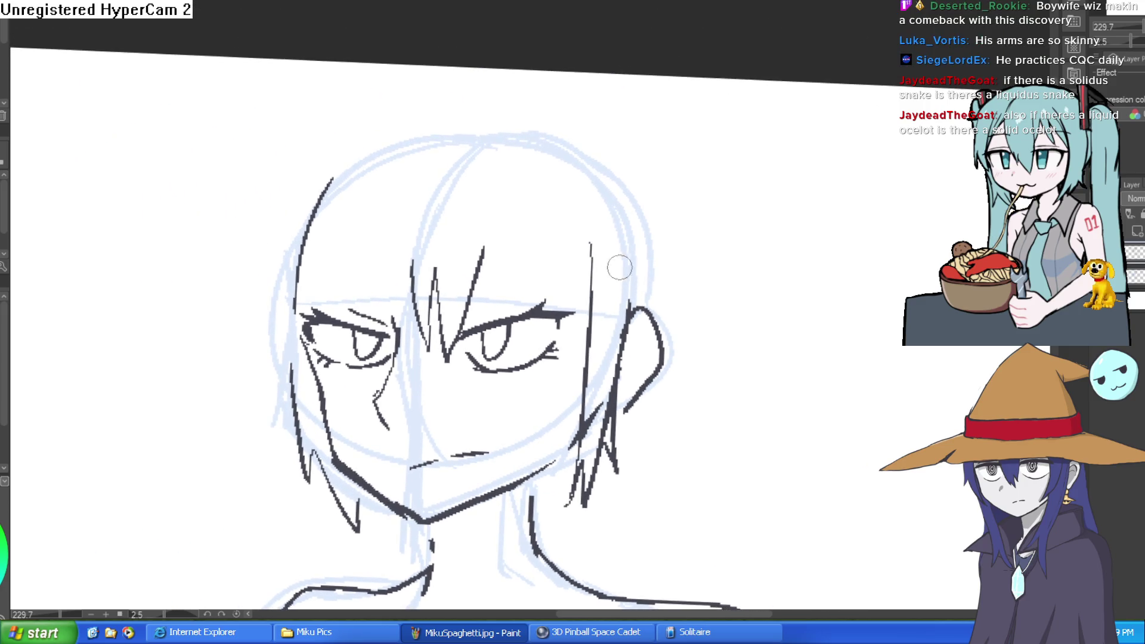
drag(589, 345, 554, 241)
drag(521, 234, 481, 294)
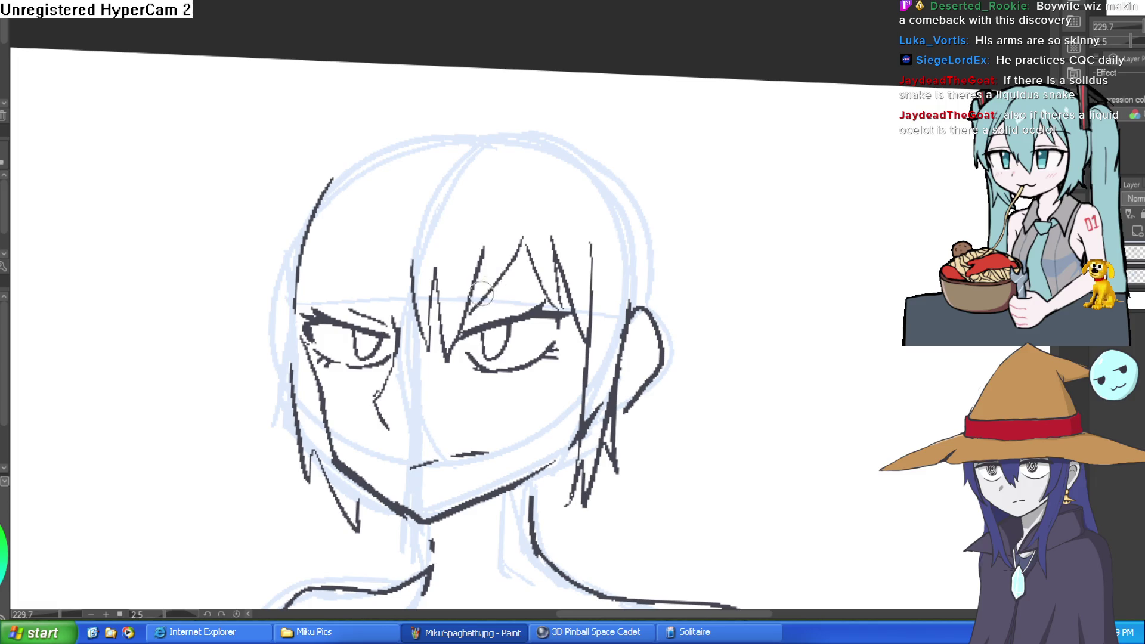
mouse_move(405, 273)
mouse_down()
mouse_move(378, 251)
mouse_move(340, 266)
mouse_move(301, 325)
mouse_up()
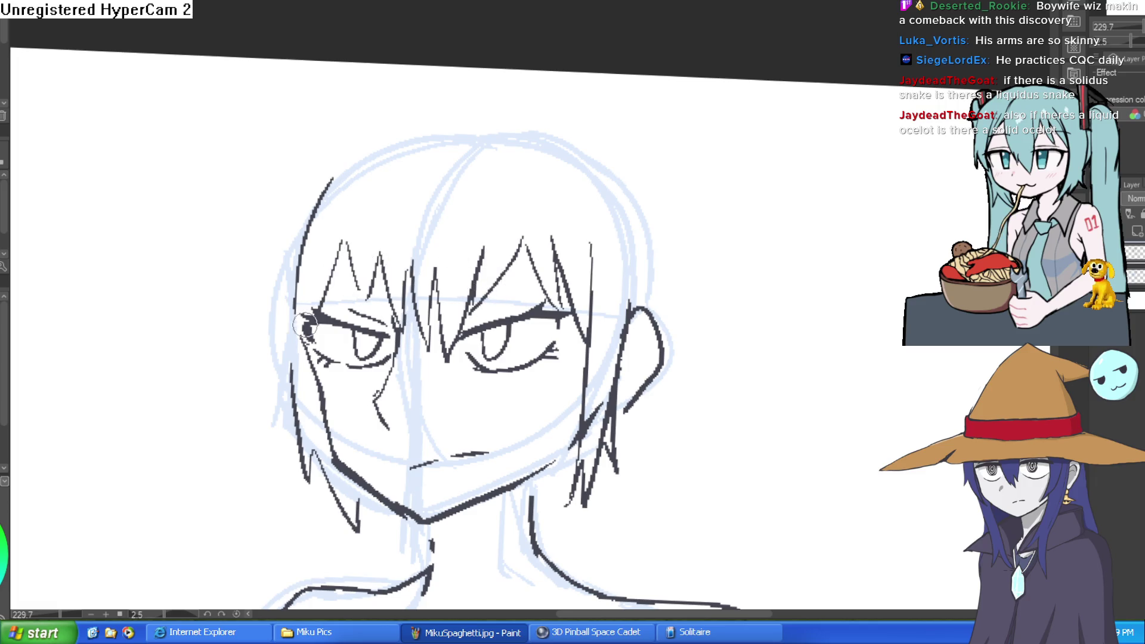
- Outline the left side and rounded top curve of the hair over the head
mouse_move(315, 138)
mouse_down()
mouse_move(255, 345)
mouse_move(266, 397)
mouse_up()
drag(298, 156, 381, 104)
drag(411, 101, 426, 98)
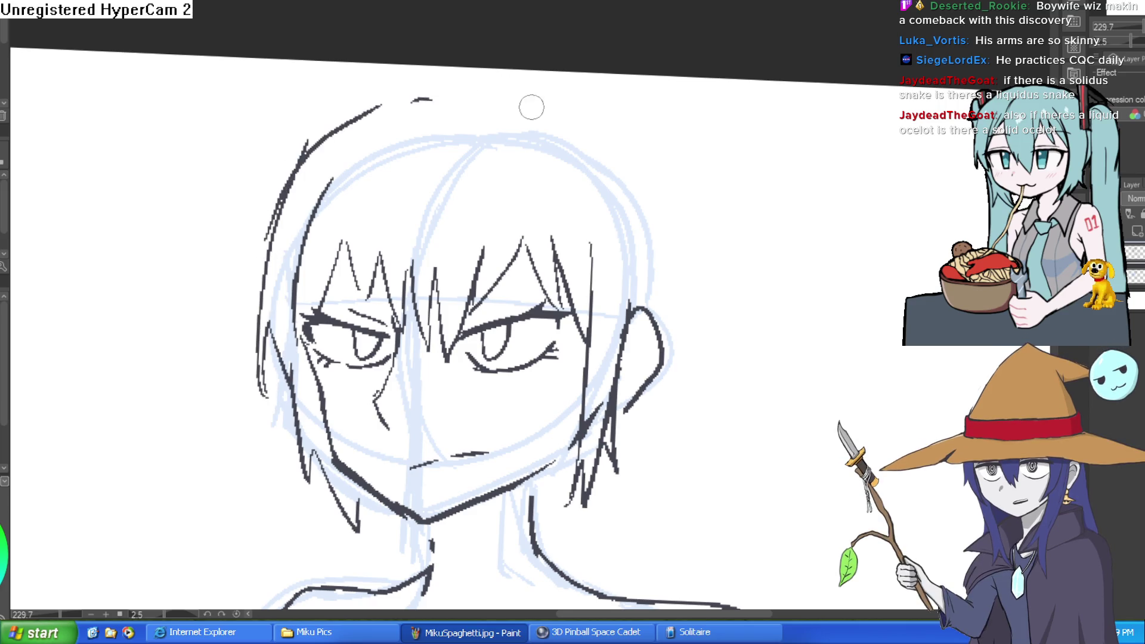
mouse_move(525, 91)
mouse_down()
mouse_move(391, 112)
mouse_move(521, 112)
mouse_up()
mouse_move(489, 92)
mouse_down()
mouse_move(559, 117)
mouse_move(654, 187)
mouse_move(679, 331)
mouse_move(624, 143)
mouse_move(651, 351)
mouse_up()
- Draw right-side hair past the ear with jagged tips, plus a line below the left jaw
mouse_move(588, 269)
mouse_down()
mouse_move(649, 352)
mouse_move(563, 369)
mouse_up()
drag(544, 323, 563, 371)
drag(528, 375, 543, 325)
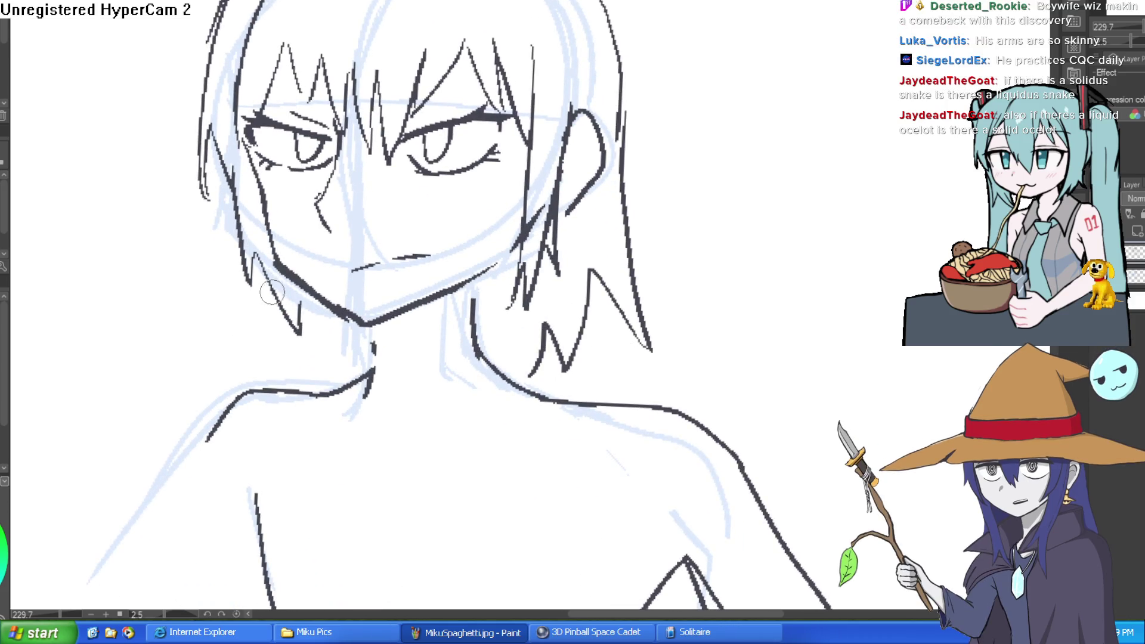
drag(272, 292, 262, 399)
scroll(659, 242, down, 4)
- Extend the right hip curve, double the left torso line and draw the inner leg line
scroll(618, 245, up, 3)
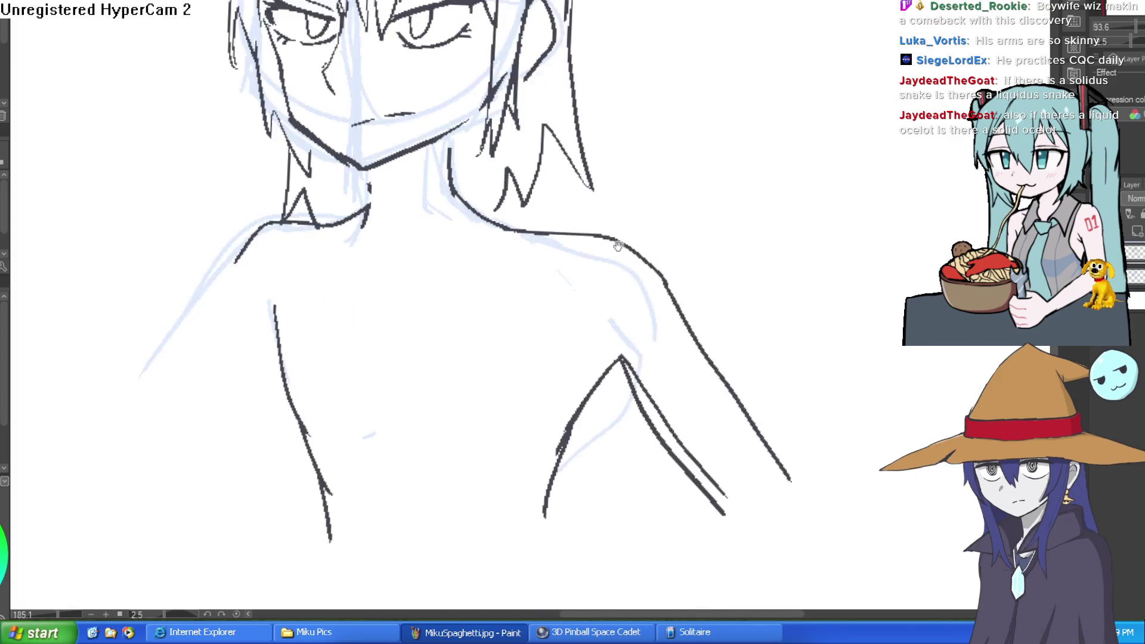
scroll(618, 246, down, 3)
mouse_move(597, 239)
mouse_down()
mouse_move(547, 159)
mouse_move(591, 164)
mouse_up()
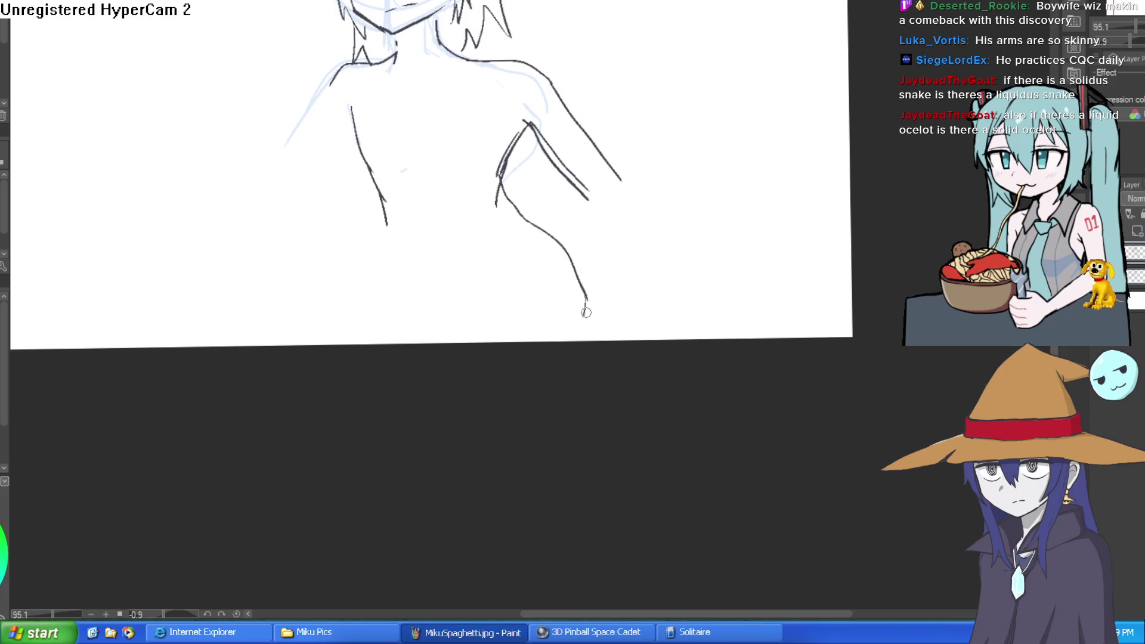
drag(586, 298, 579, 336)
drag(378, 178, 390, 225)
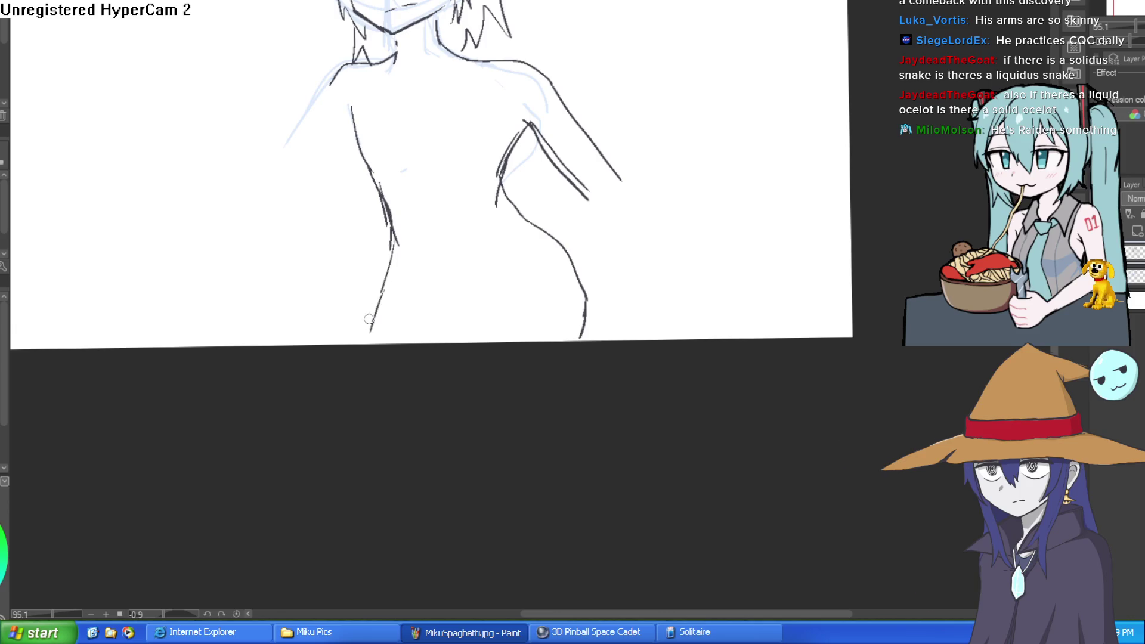
drag(483, 342, 513, 300)
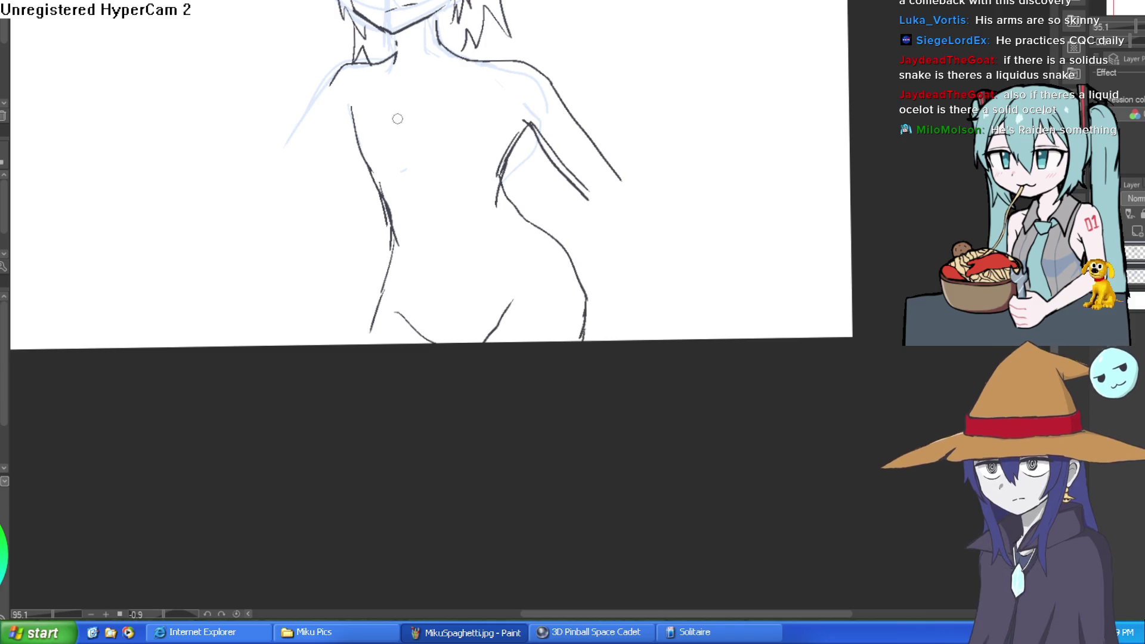
- Reinforce the left shoulder and redraw the left leg line after undoing it
drag(352, 60, 335, 84)
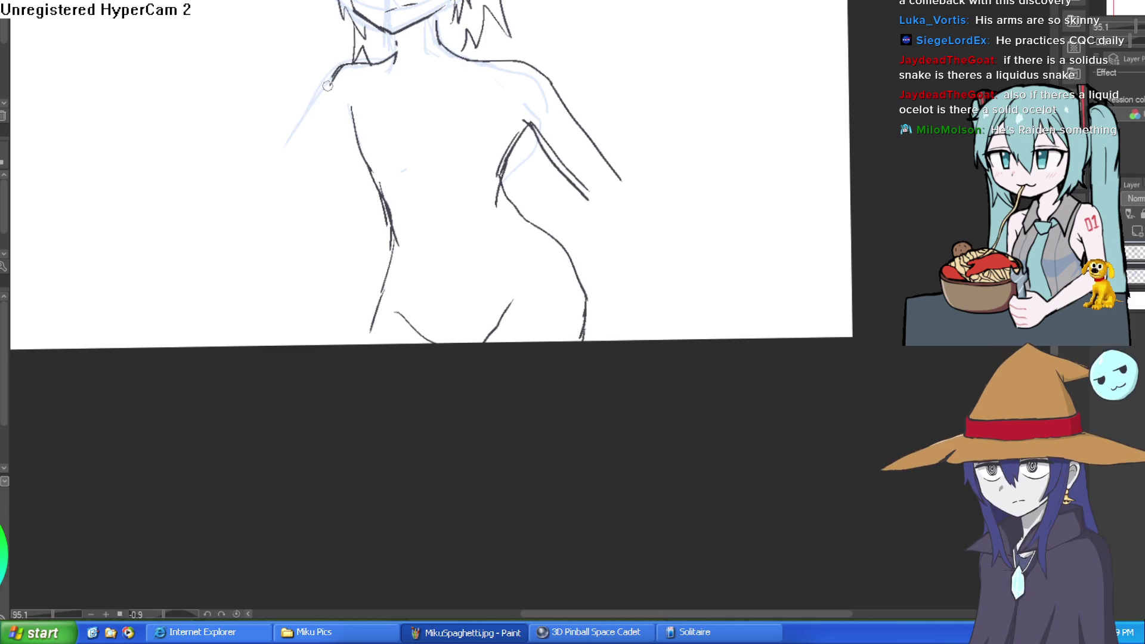
key(ctrl+z)
mouse_move(314, 156)
mouse_down()
mouse_move(347, 332)
mouse_move(364, 341)
mouse_up()
- Redraw the arm's outer line down to the hip
drag(659, 195, 626, 178)
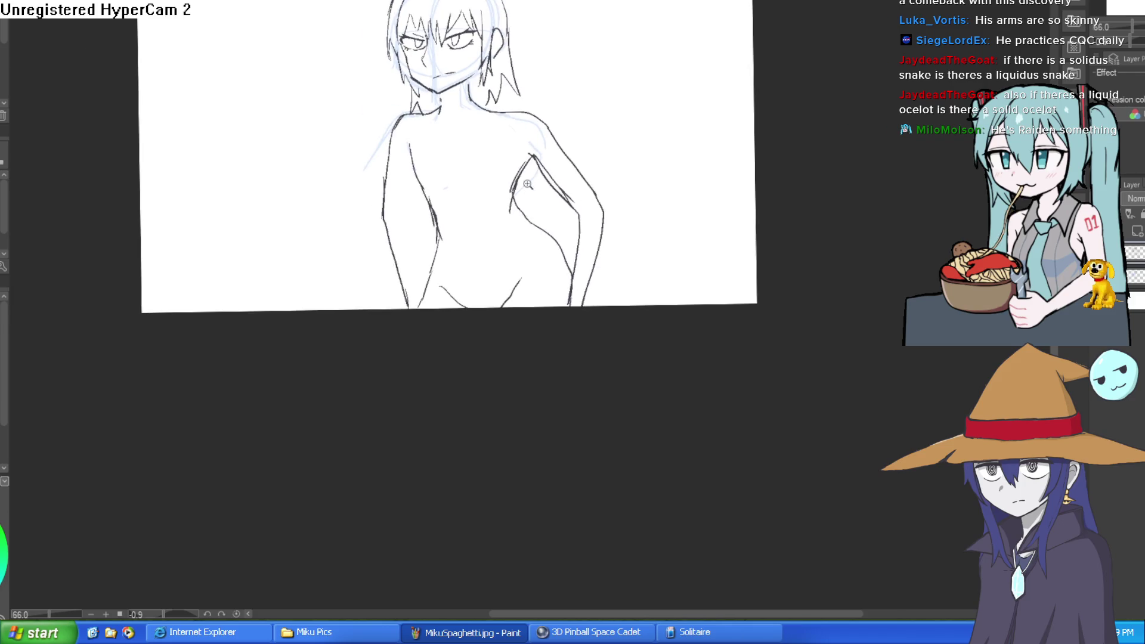
click(615, 269)
mouse_move(539, 82)
mouse_down()
mouse_move(576, 94)
mouse_move(527, 200)
mouse_move(569, 289)
mouse_move(623, 337)
mouse_move(686, 430)
mouse_up()
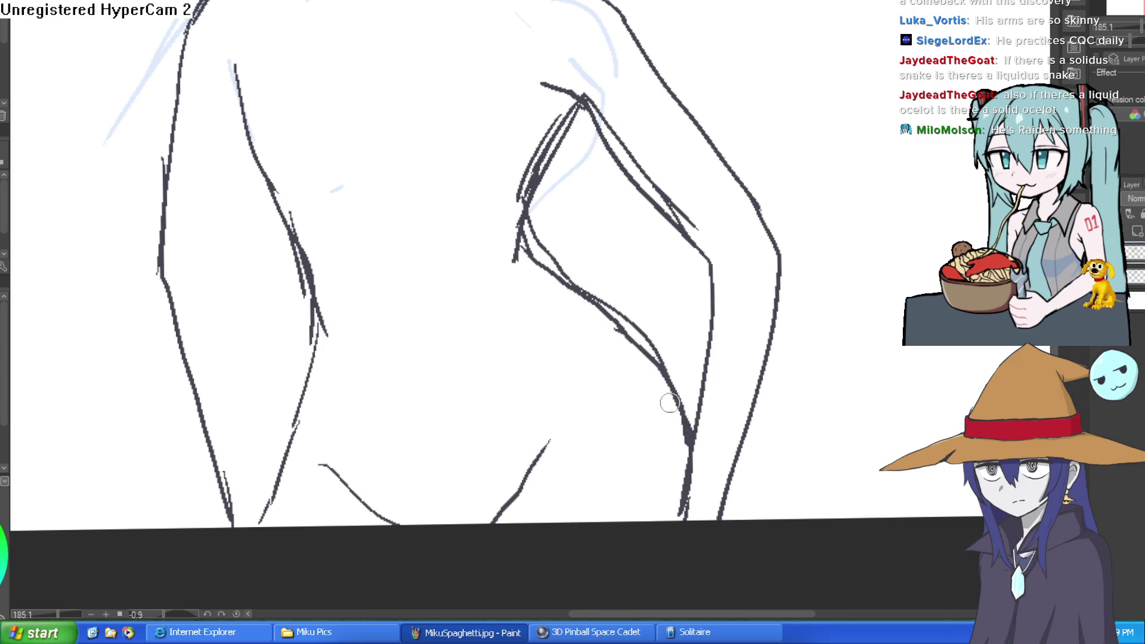
mouse_move(596, 293)
mouse_down()
mouse_move(626, 326)
mouse_move(563, 278)
mouse_move(533, 230)
mouse_move(528, 178)
mouse_move(581, 104)
mouse_move(628, 107)
mouse_move(746, 225)
mouse_move(647, 149)
mouse_up()
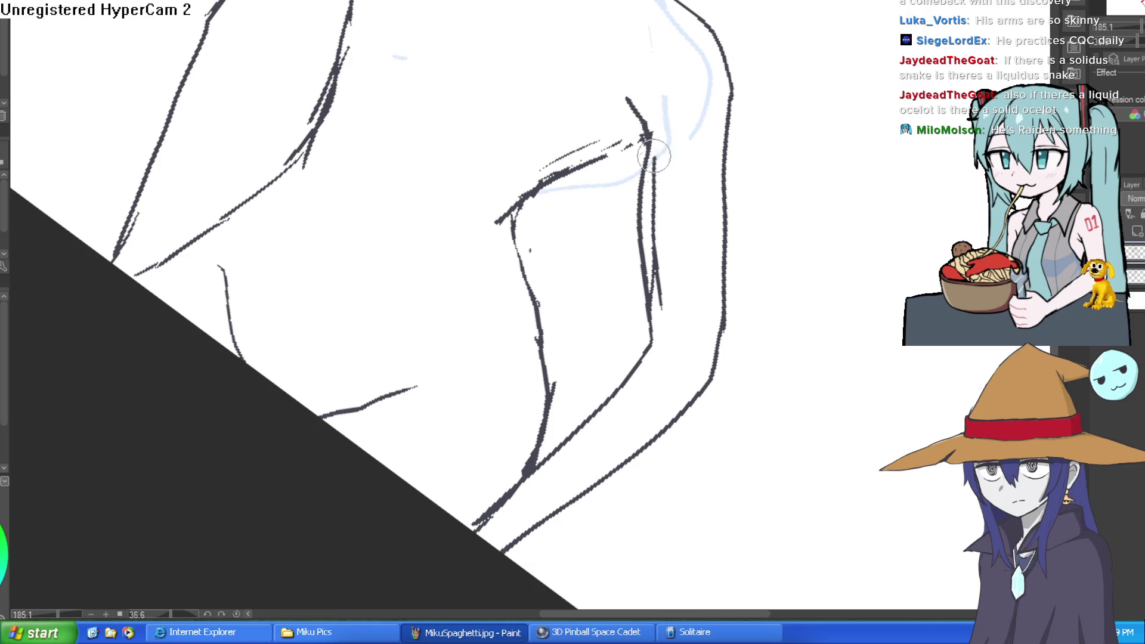
scroll(659, 304, down, 5)
- Level the view on the whole torso and touch up the neck line
mouse_move(660, 304)
mouse_down()
mouse_move(749, 141)
mouse_move(762, 222)
mouse_move(764, 175)
mouse_up()
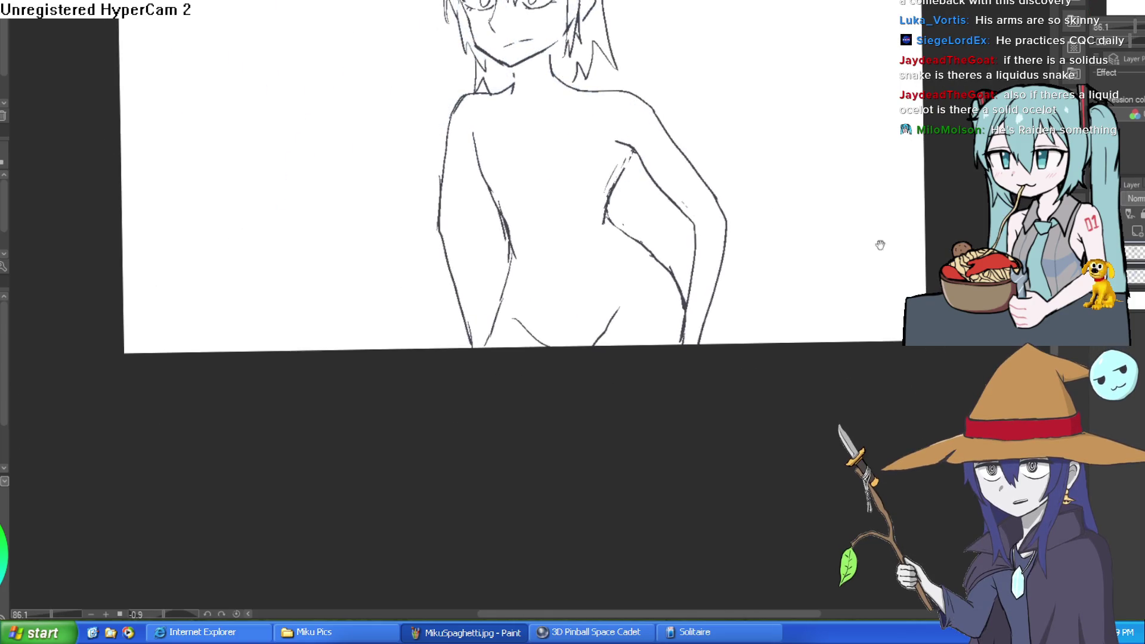
drag(880, 244, 764, 309)
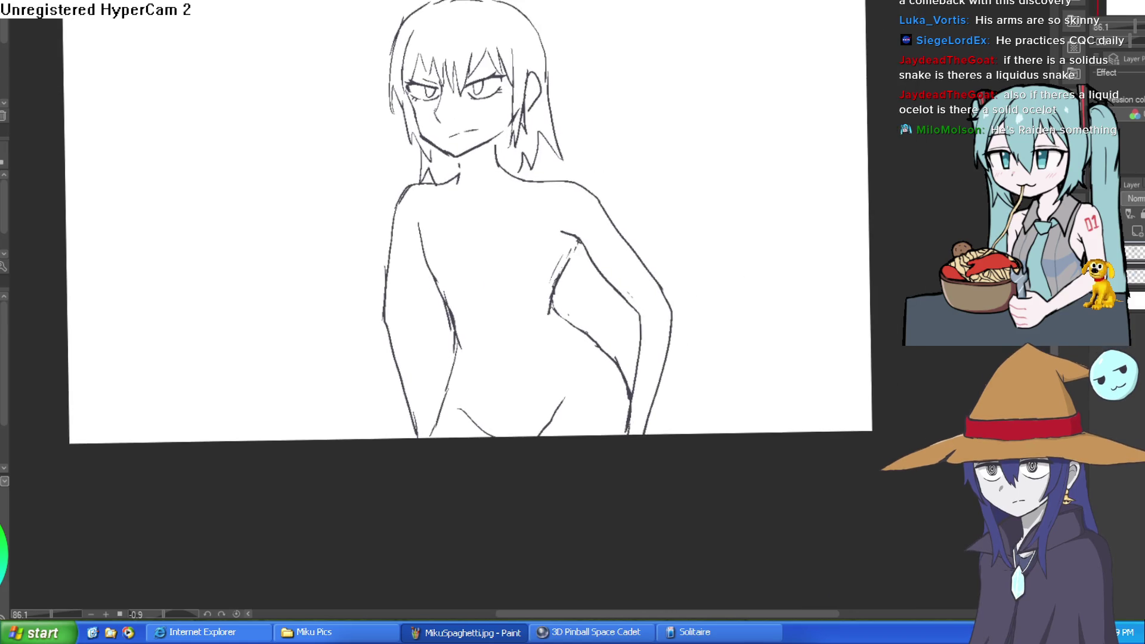
scroll(505, 143, up, 5)
drag(393, 170, 400, 198)
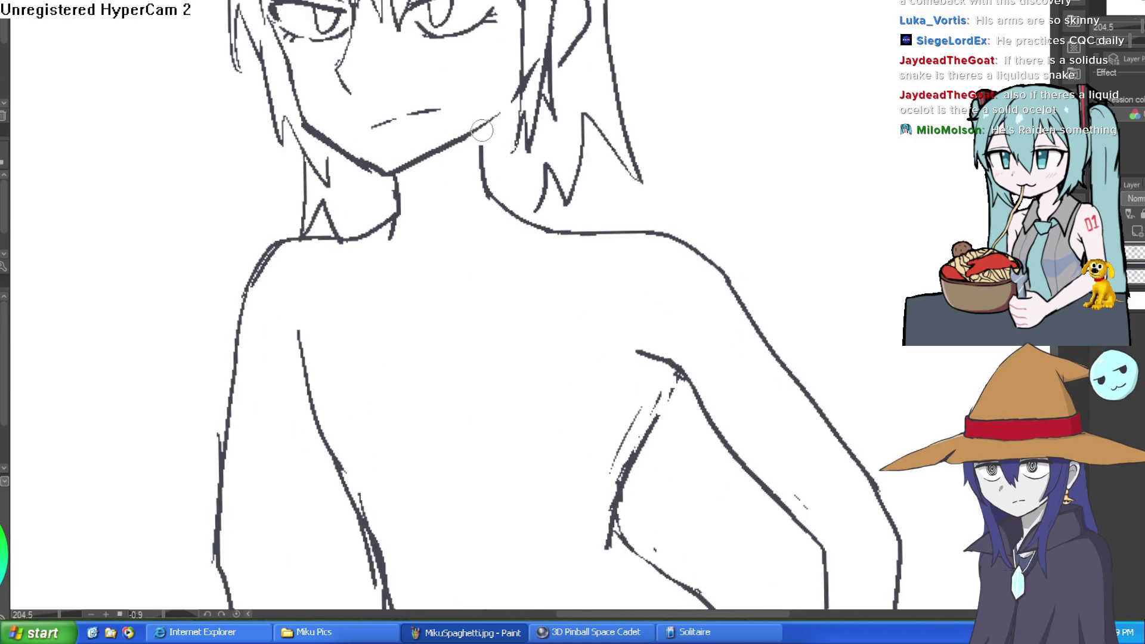
- Reinforce the left upper arm, shoulder curve and a line across the upper chest
drag(690, 209, 683, 110)
drag(686, 250, 648, 85)
drag(256, 97, 242, 82)
drag(306, 62, 314, 111)
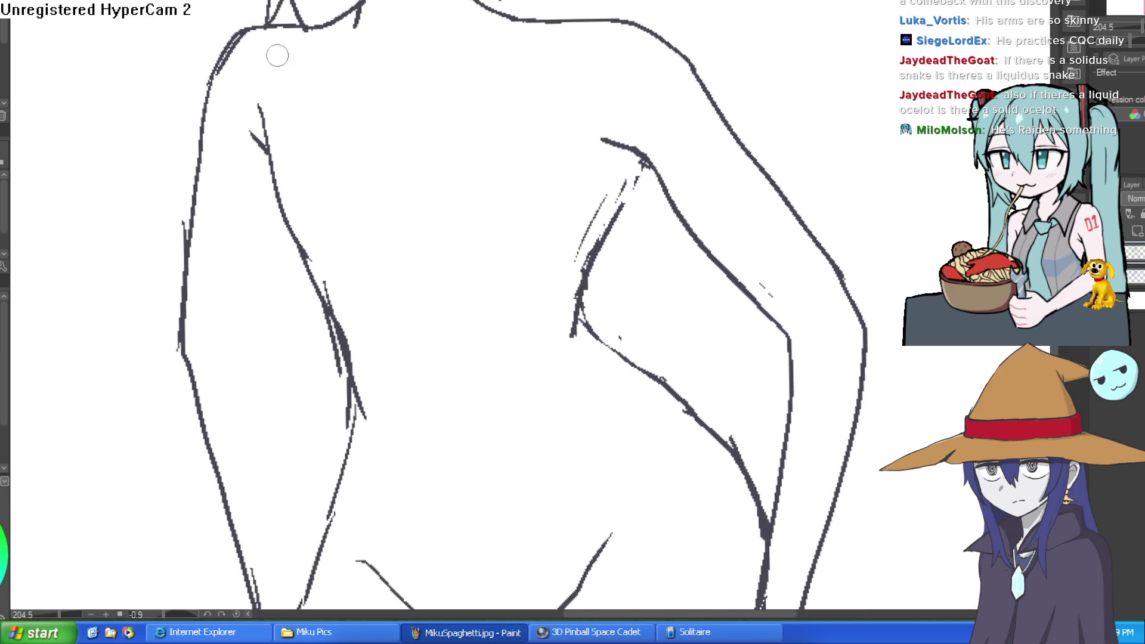
mouse_move(535, 25)
mouse_down()
mouse_move(678, 56)
mouse_move(636, 28)
mouse_up()
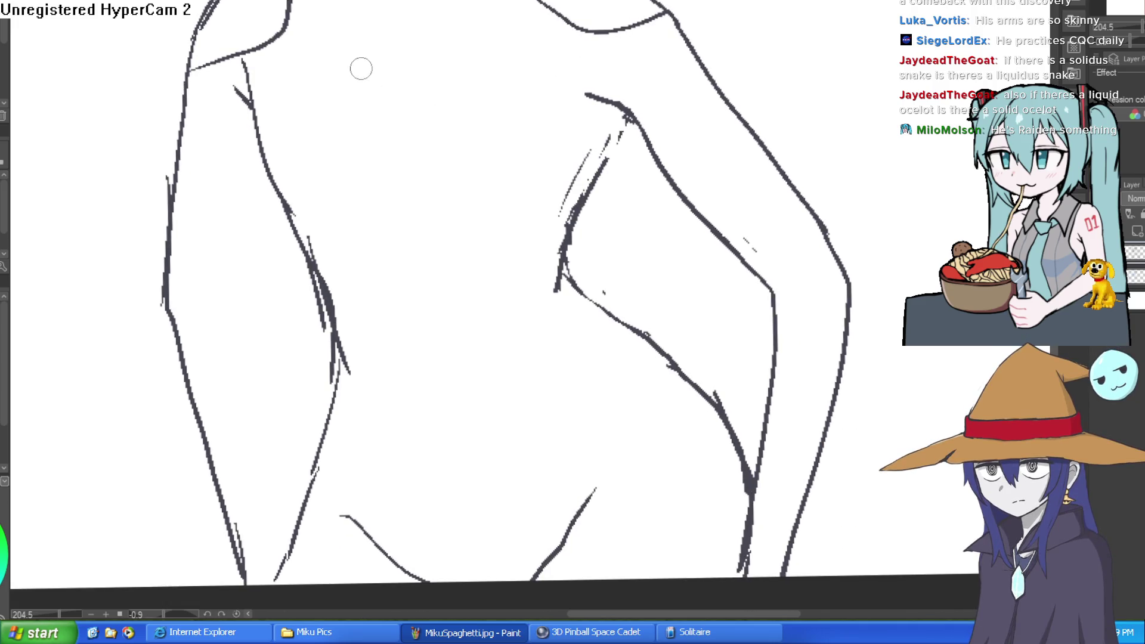
drag(387, 45, 452, 50)
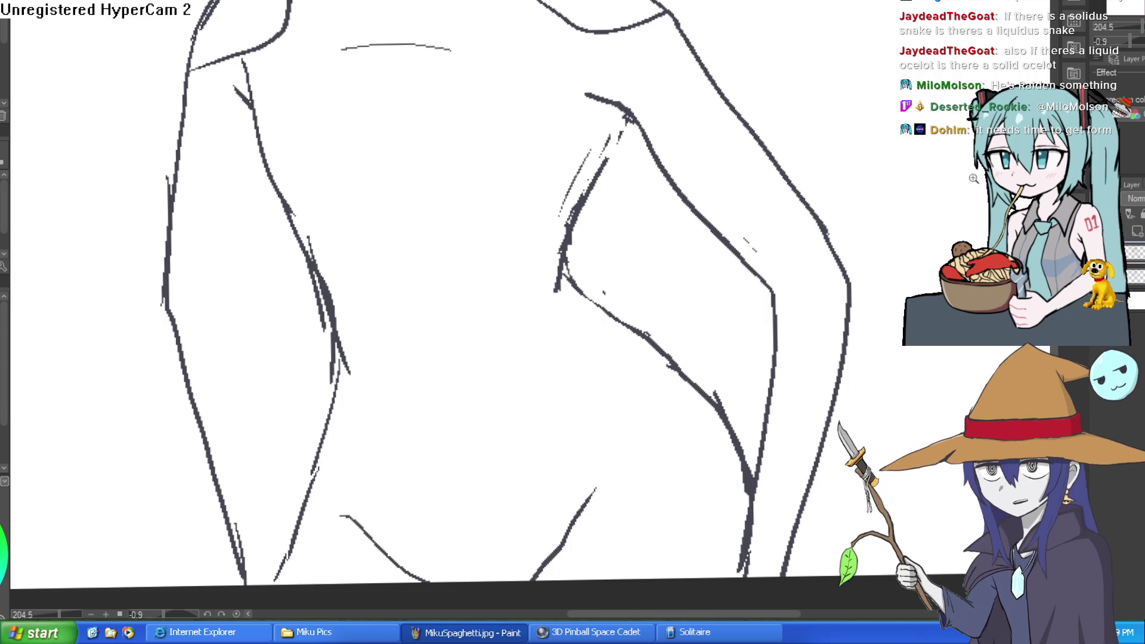
- Double up the left torso line with a darker stroke
scroll(825, 163, down, 5)
scroll(762, 83, up, 3)
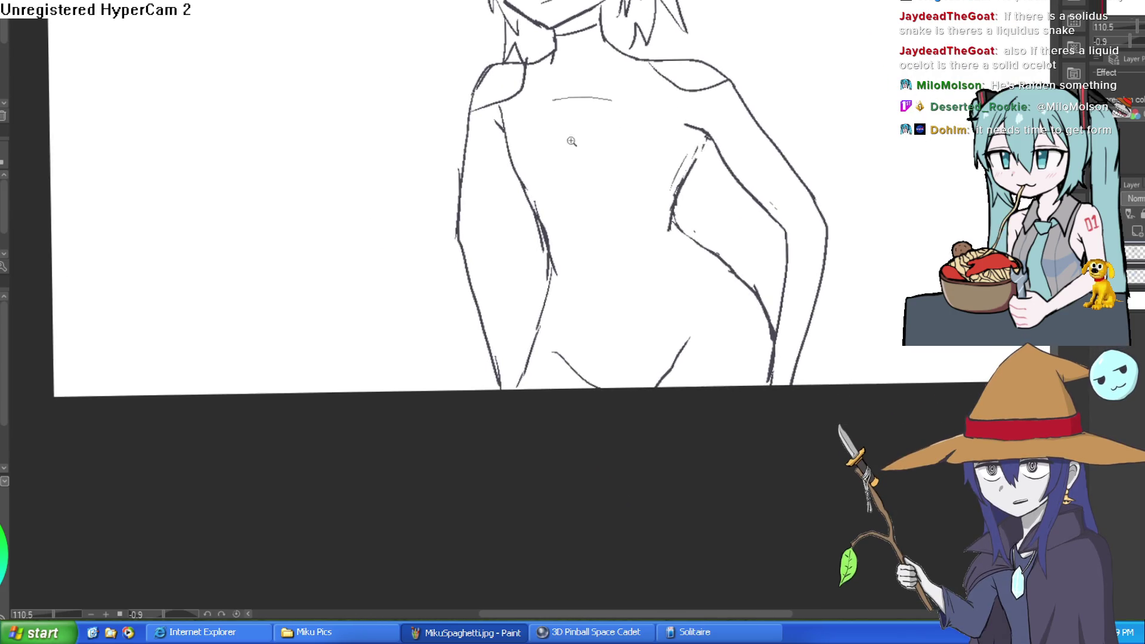
scroll(566, 141, up, 3)
mouse_move(325, 27)
mouse_down()
mouse_move(358, 166)
mouse_move(377, 182)
mouse_up()
drag(578, 187, 578, 127)
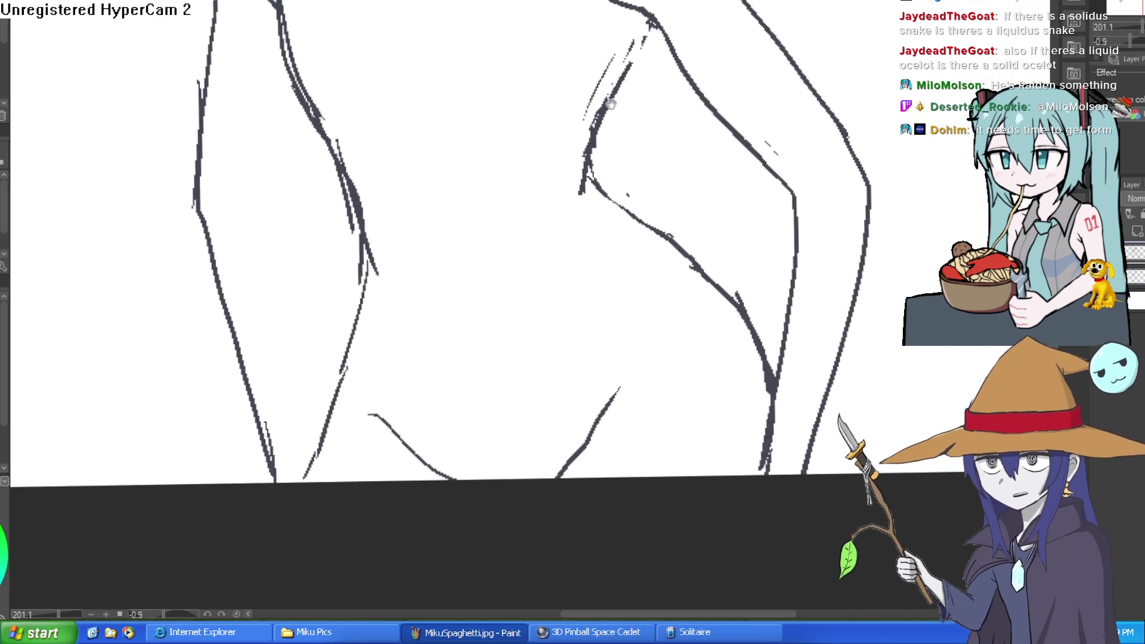
drag(636, 297, 620, 166)
scroll(763, 179, down, 3)
scroll(763, 180, down, 2)
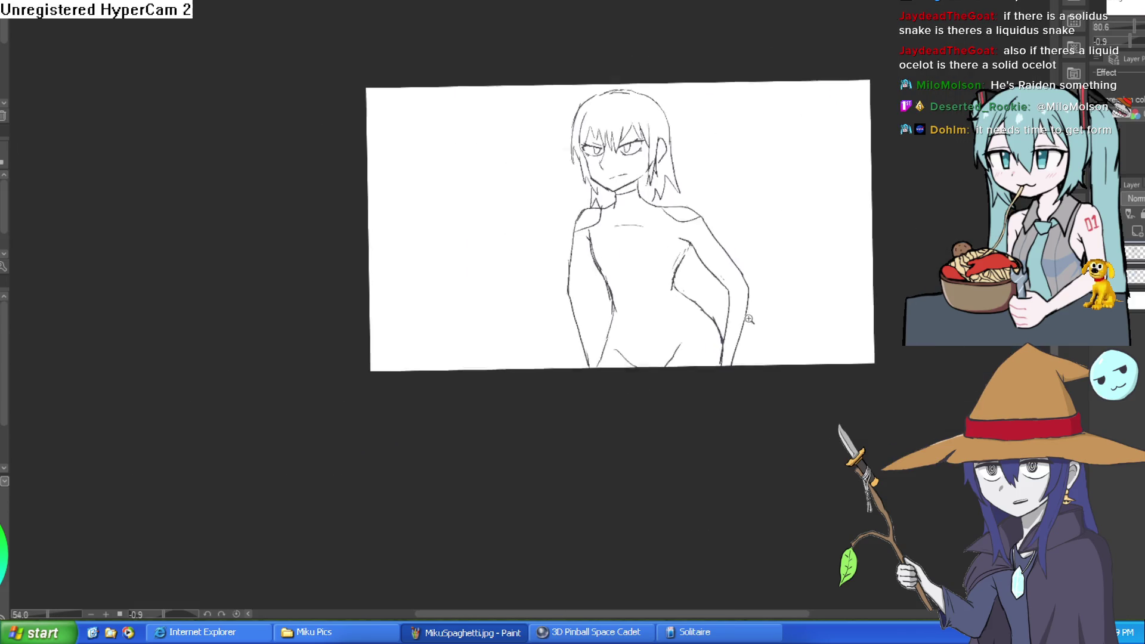
- Redraw the right knee and shin line
drag(775, 268, 797, 298)
scroll(797, 299, up, 4)
drag(644, 192, 581, 450)
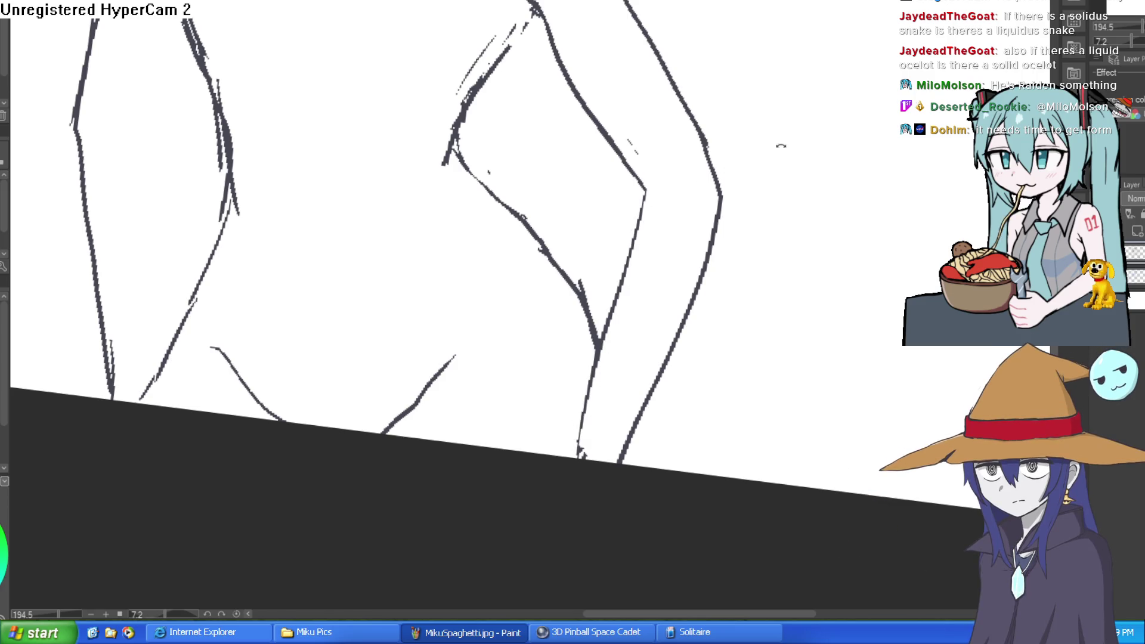
scroll(685, 220, down, 4)
drag(704, 178, 731, 211)
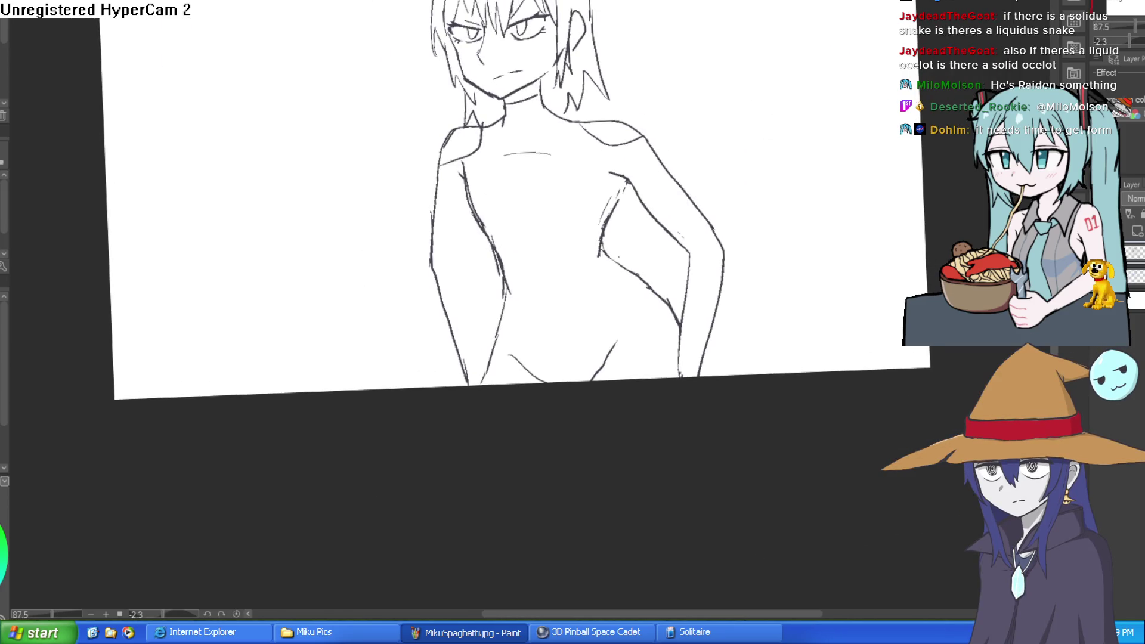
scroll(633, 140, up, 4)
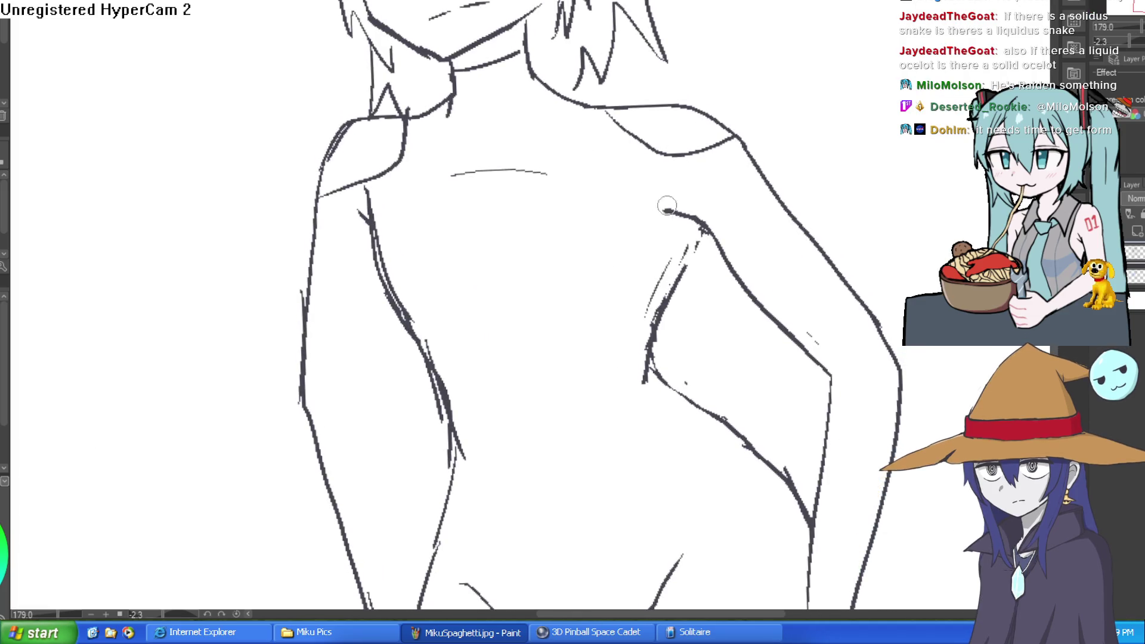
- Darken the right torso line from the chest down and the left torso line
mouse_move(694, 224)
mouse_down()
mouse_move(653, 334)
mouse_move(650, 376)
mouse_move(662, 391)
mouse_up()
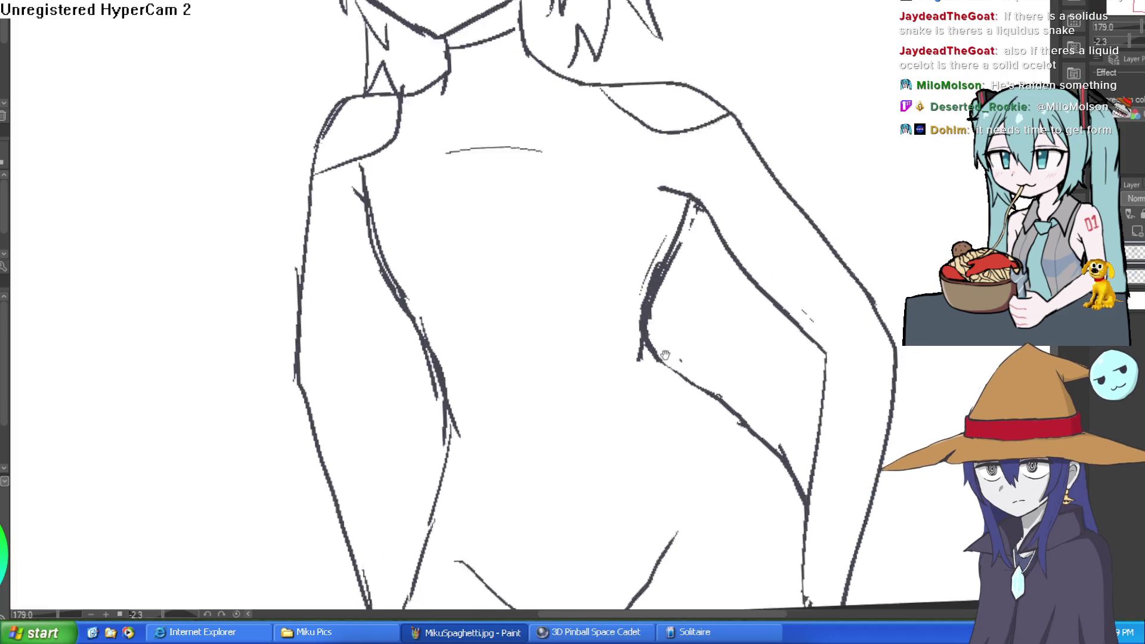
scroll(405, 230, down, 3)
drag(389, 204, 418, 287)
scroll(434, 341, down, 2)
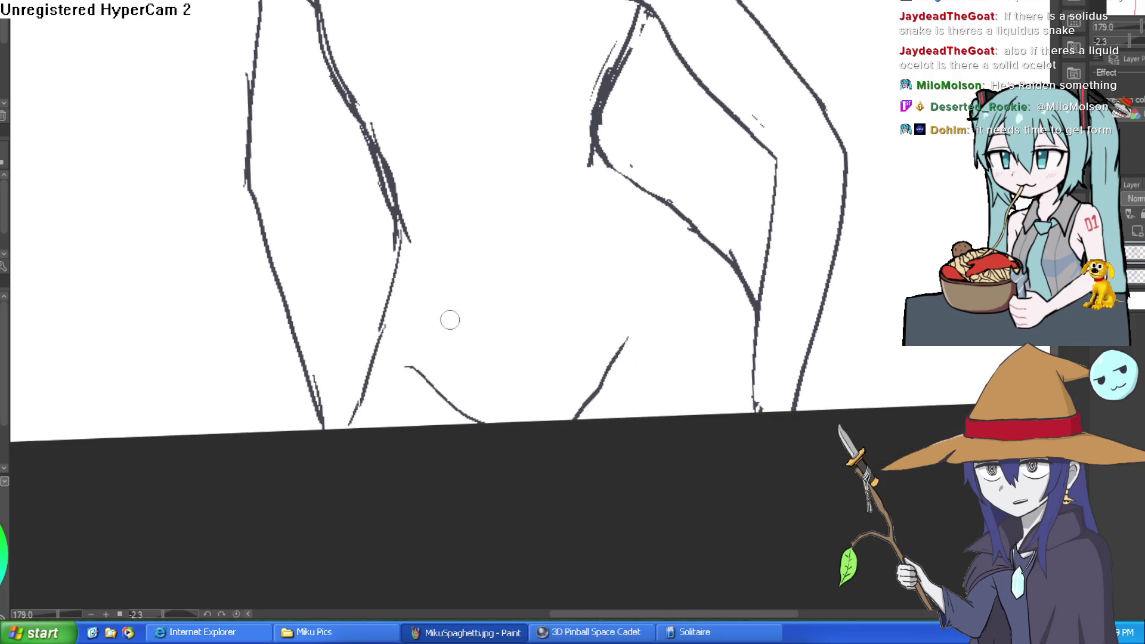
- Ink over the inner leg line and extend it upward
mouse_move(488, 411)
mouse_down()
mouse_move(424, 320)
mouse_move(465, 399)
mouse_up()
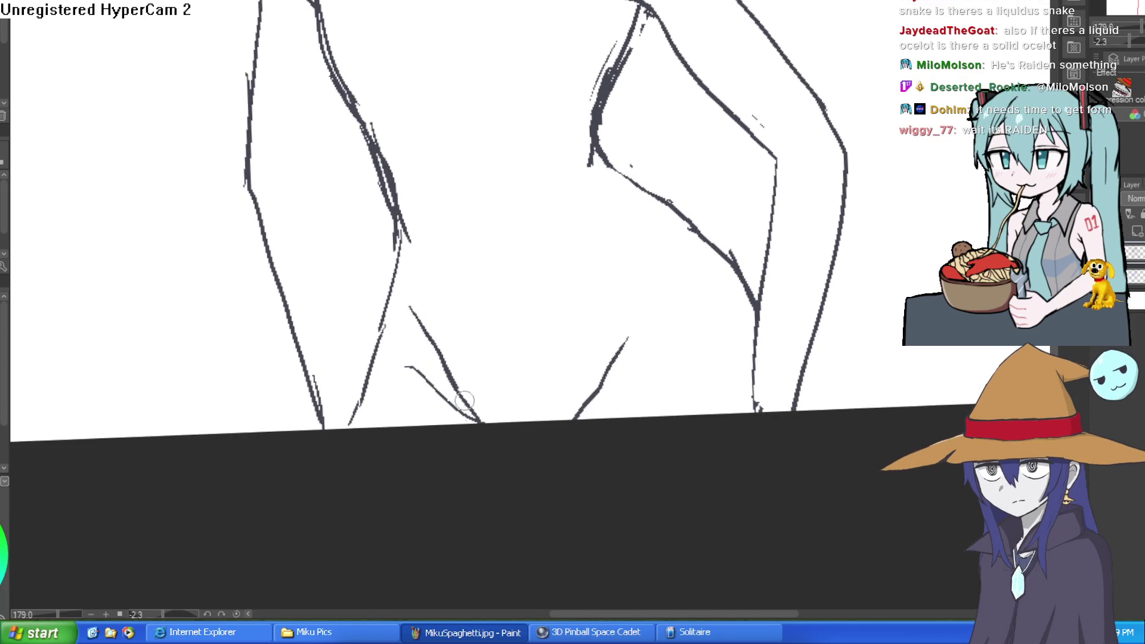
drag(621, 342, 644, 296)
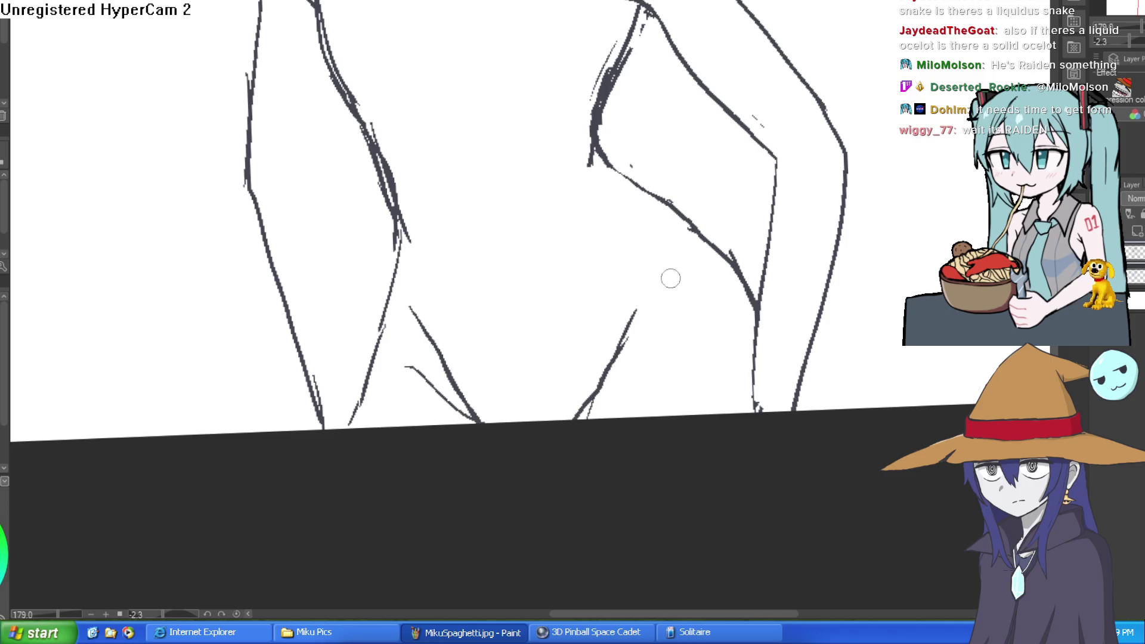
scroll(670, 278, up, 5)
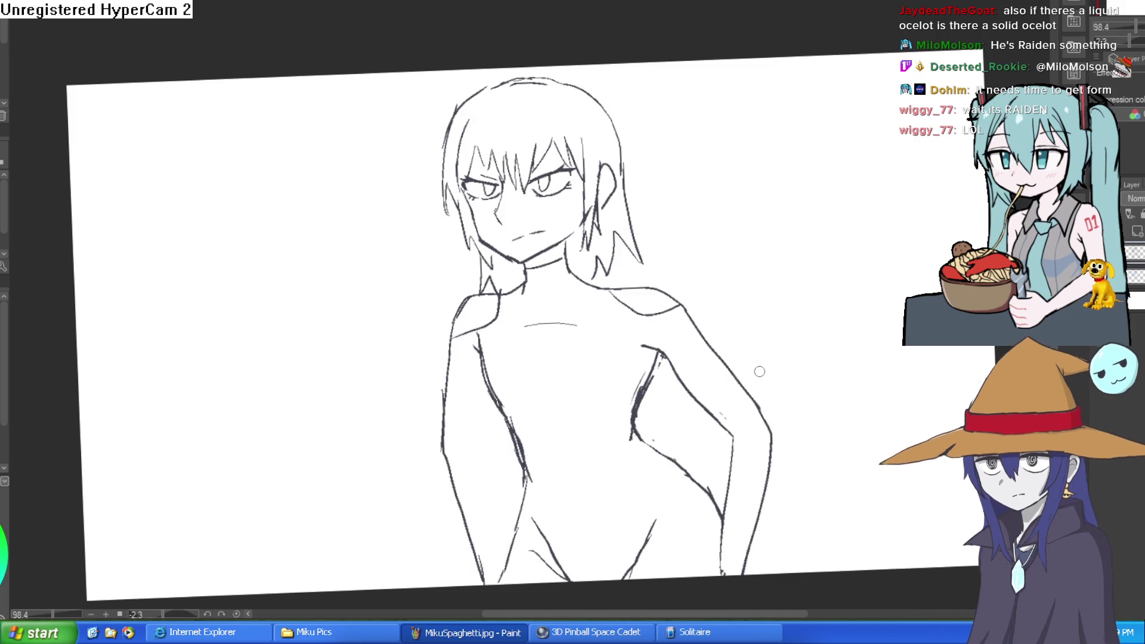
scroll(774, 234, down, 2)
- Darken the armpit and side line of the torso
drag(785, 194, 692, 108)
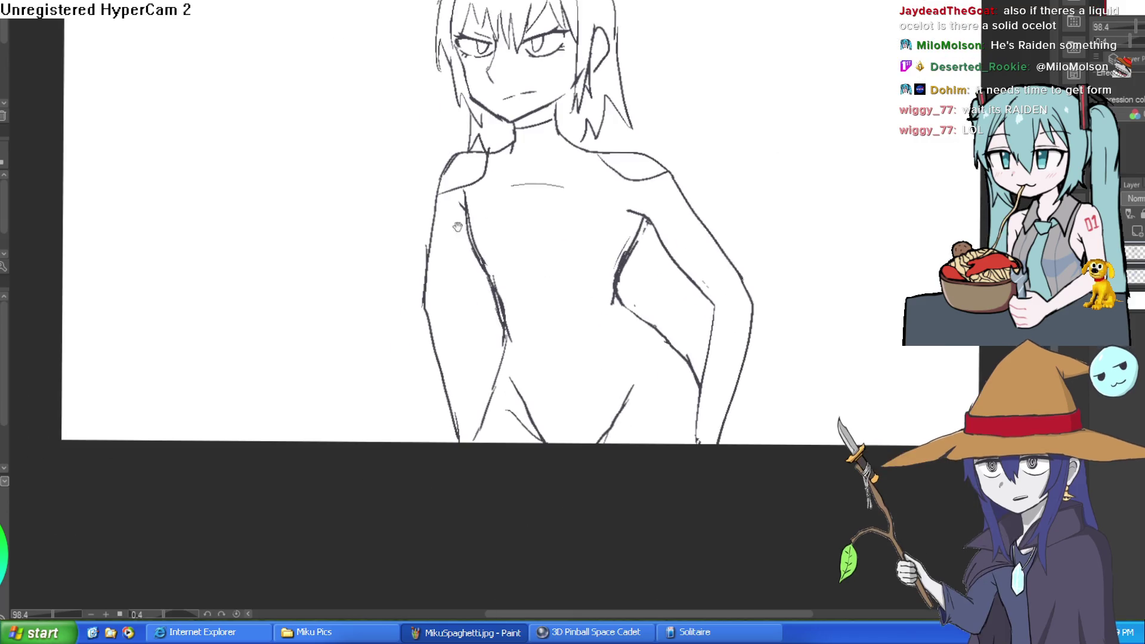
scroll(687, 133, down, 3)
scroll(572, 232, up, 5)
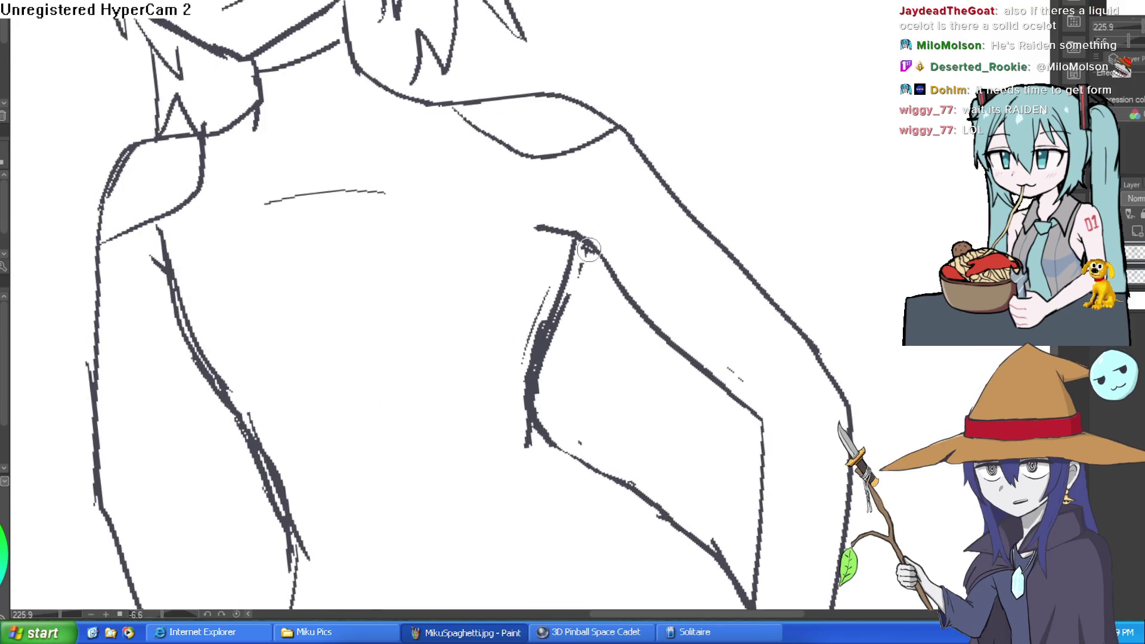
drag(593, 238, 549, 355)
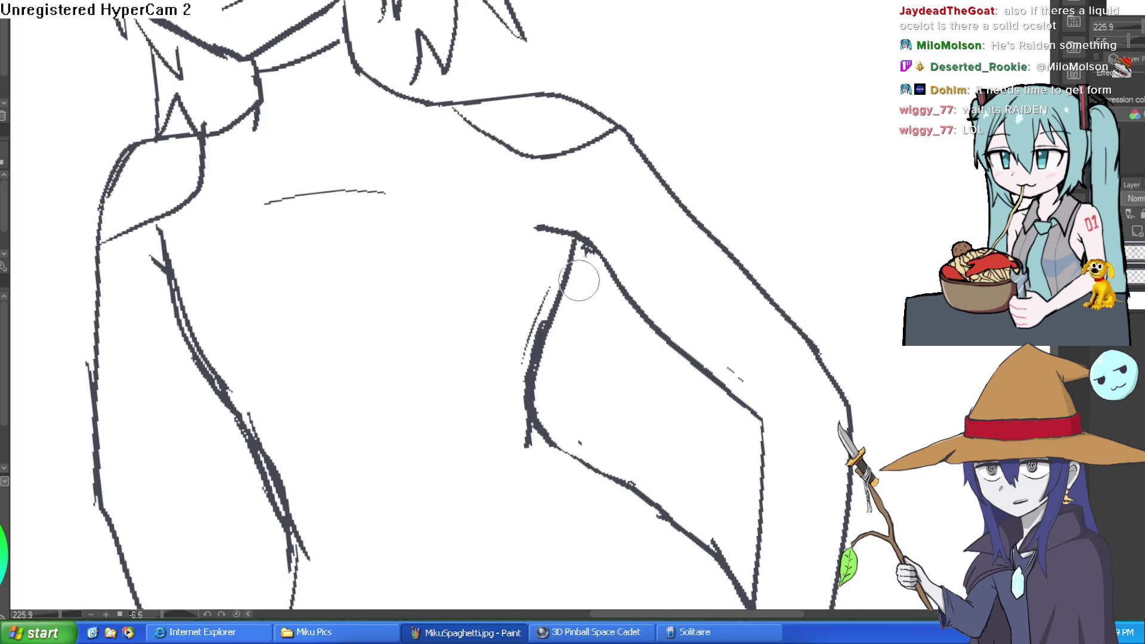
mouse_move(580, 290)
mouse_down()
mouse_move(585, 222)
mouse_move(544, 225)
mouse_move(524, 317)
mouse_move(533, 393)
mouse_up()
drag(567, 339, 606, 263)
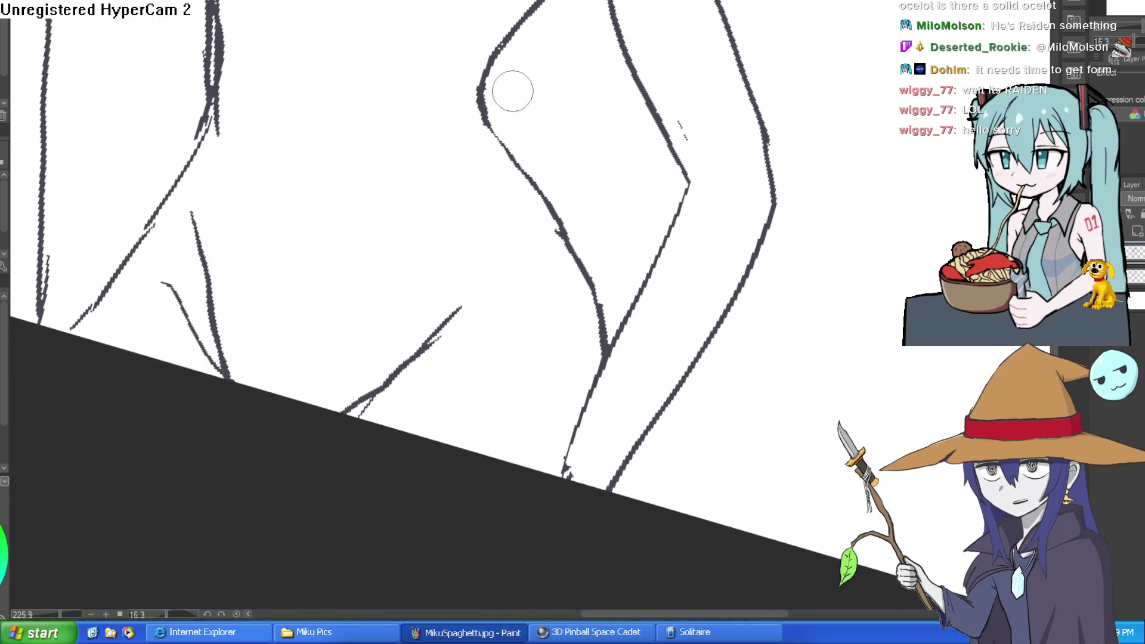
mouse_move(511, 90)
mouse_down()
mouse_move(507, 33)
mouse_move(600, 141)
mouse_move(416, 165)
mouse_move(421, 191)
mouse_move(425, 163)
mouse_up()
- Redraw the right neck line and thicken the collar and neck strokes
drag(396, 76, 495, 197)
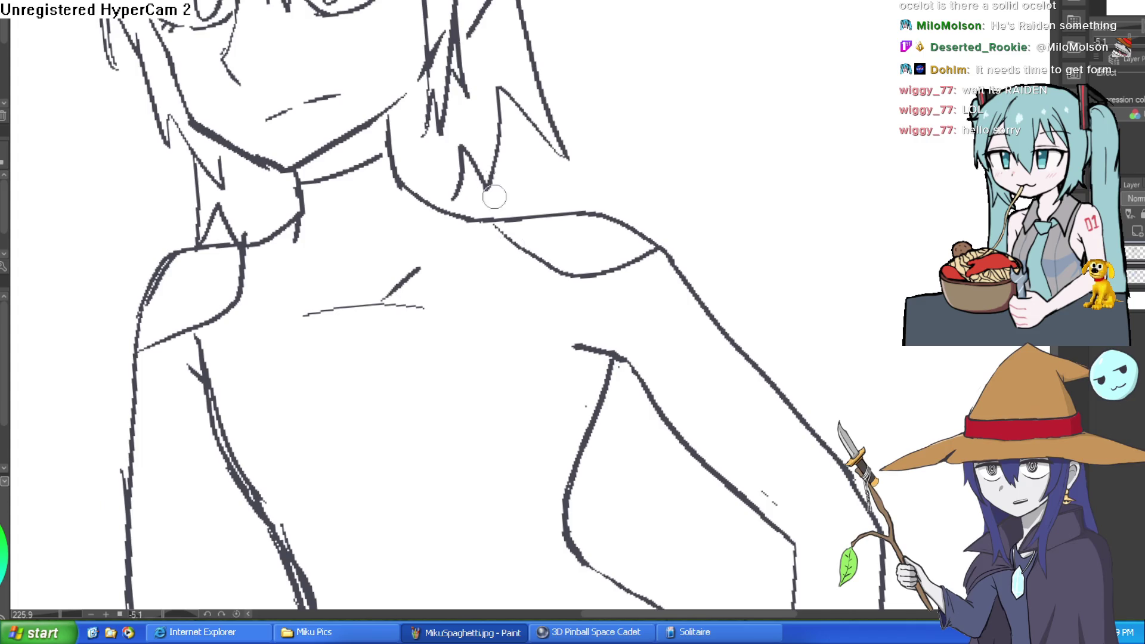
mouse_move(398, 105)
mouse_down()
mouse_move(397, 167)
mouse_move(420, 200)
mouse_move(379, 179)
mouse_move(434, 225)
mouse_move(459, 215)
mouse_up()
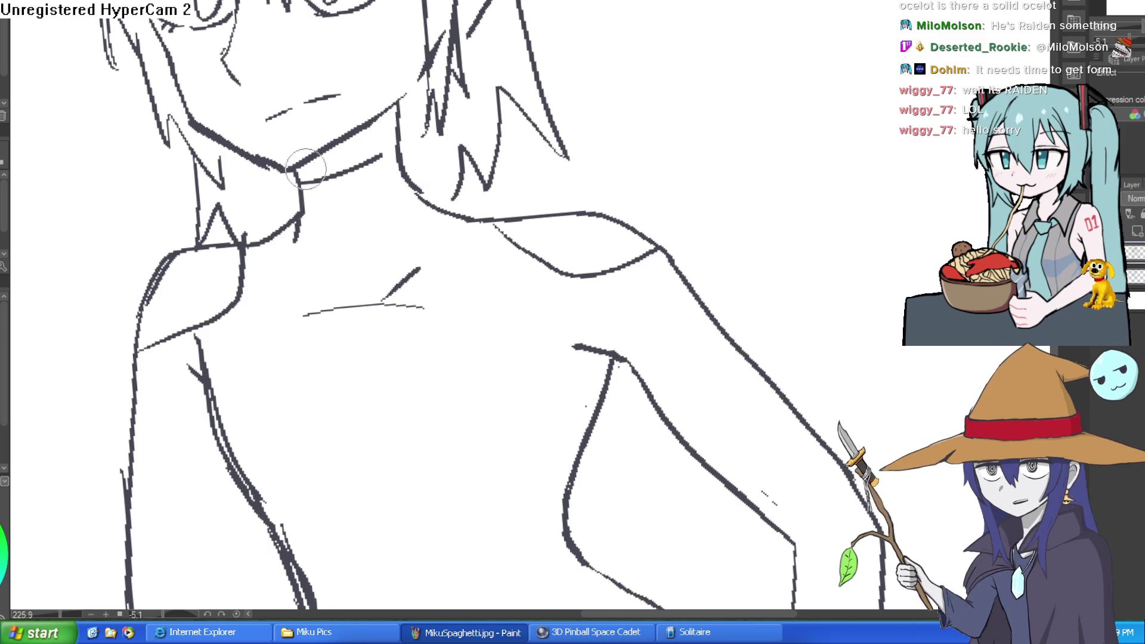
scroll(461, 195, down, 2)
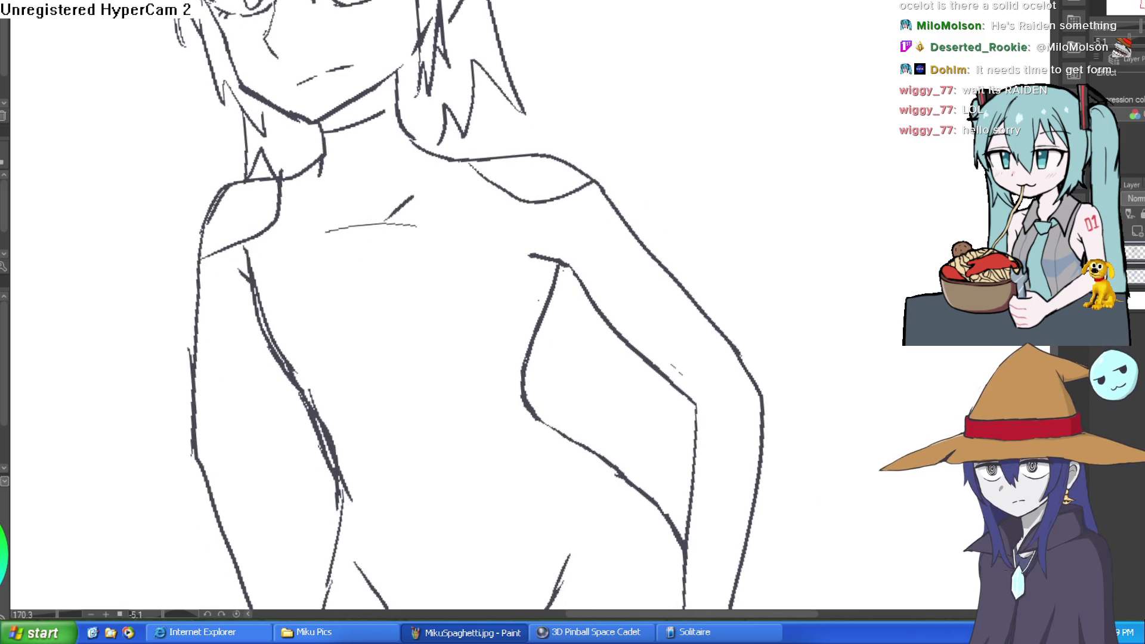
scroll(390, 107, up, 2)
mouse_move(420, 56)
mouse_down()
mouse_move(411, 106)
mouse_move(296, 140)
mouse_move(266, 230)
mouse_up()
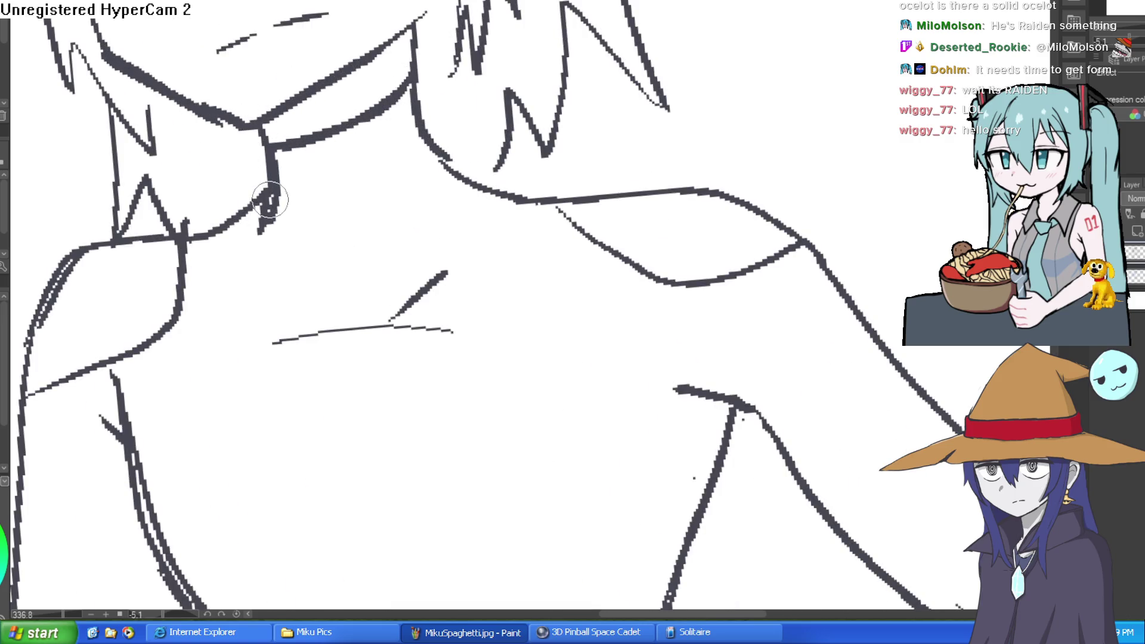
- Redraw the left neck line thicker
drag(275, 170, 262, 227)
scroll(661, 191, down, 5)
scroll(664, 169, up, 1)
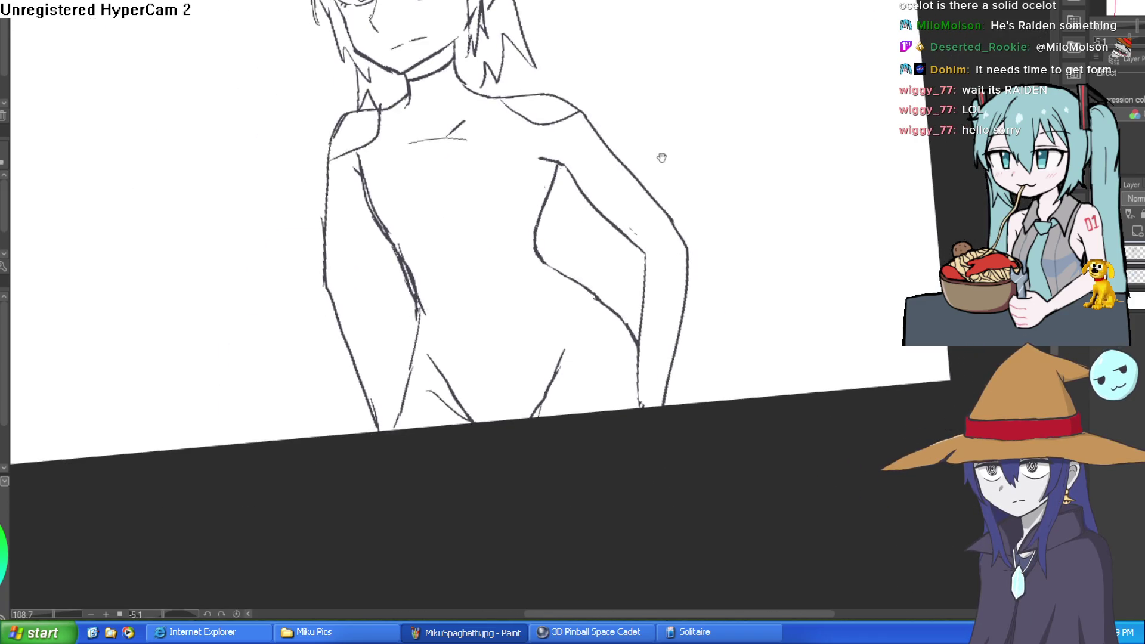
drag(658, 170, 639, 150)
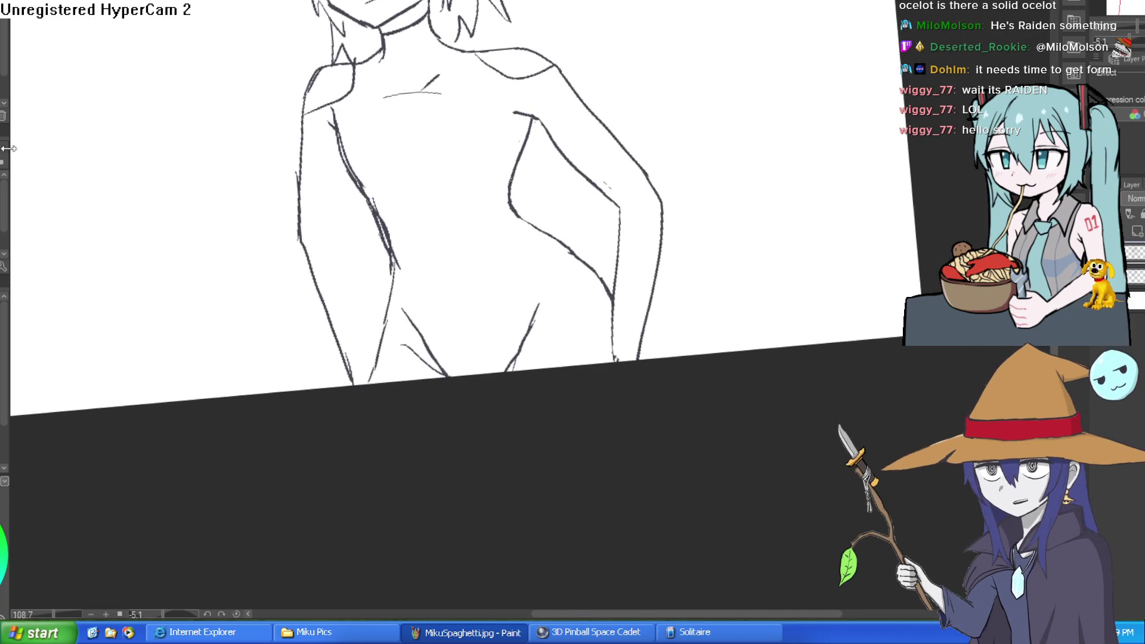
scroll(667, 143, up, 1)
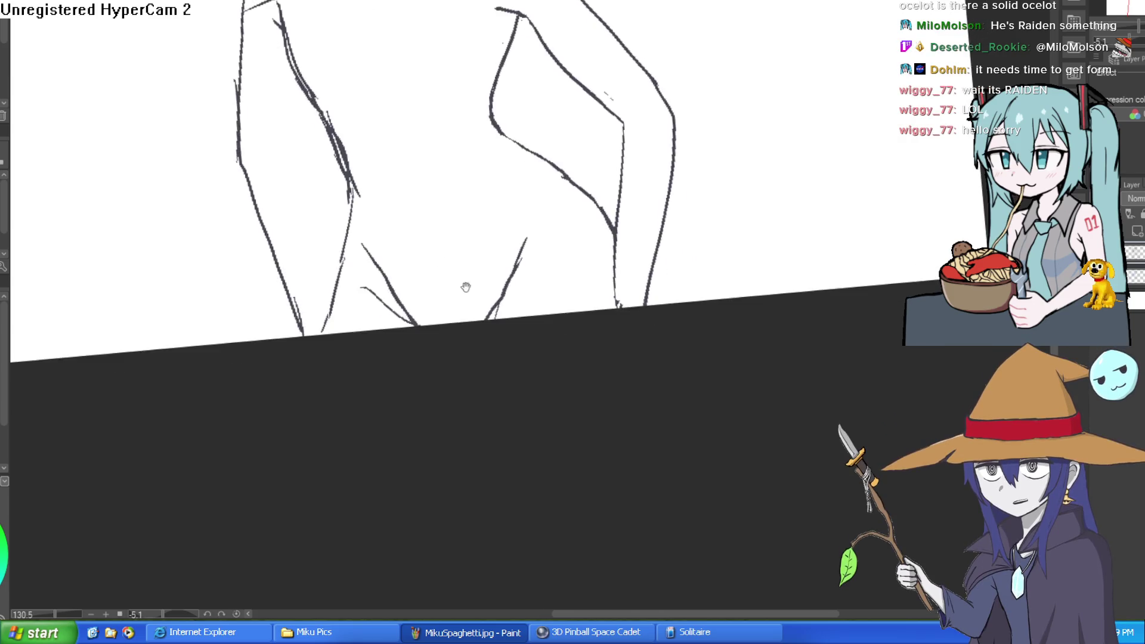
scroll(668, 143, down, 3)
drag(668, 144, 638, 182)
scroll(480, 182, up, 3)
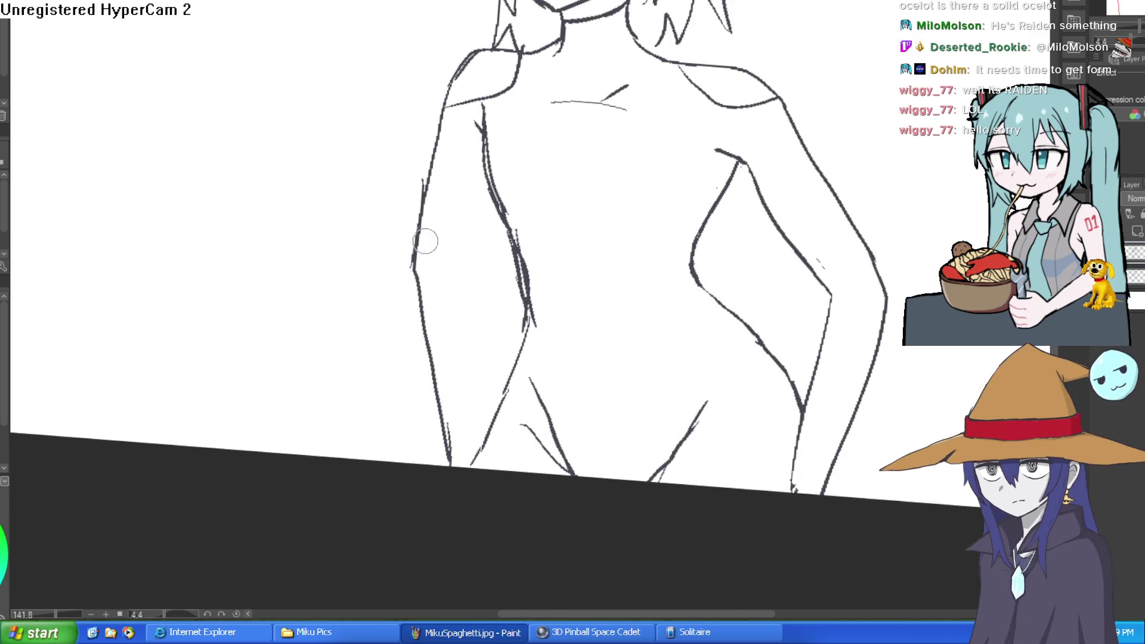
- Undo two left arm strokes, erase a stray side stroke and draw a new left torso line
key(ctrl+z)
key(ctrl+z)
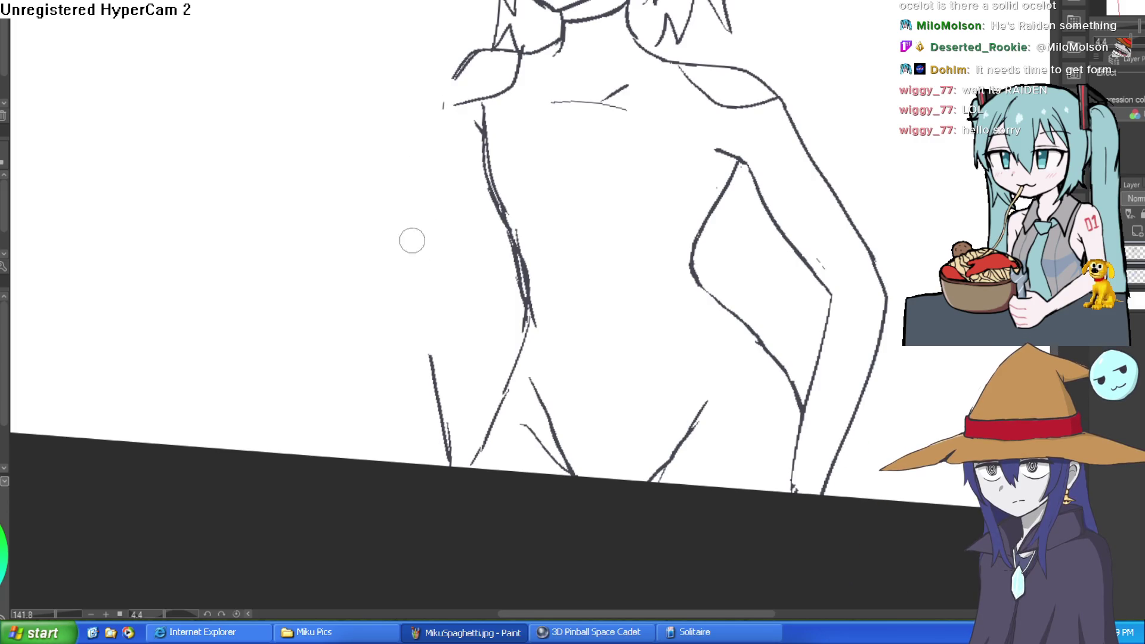
key(ctrl+z)
drag(437, 404, 450, 441)
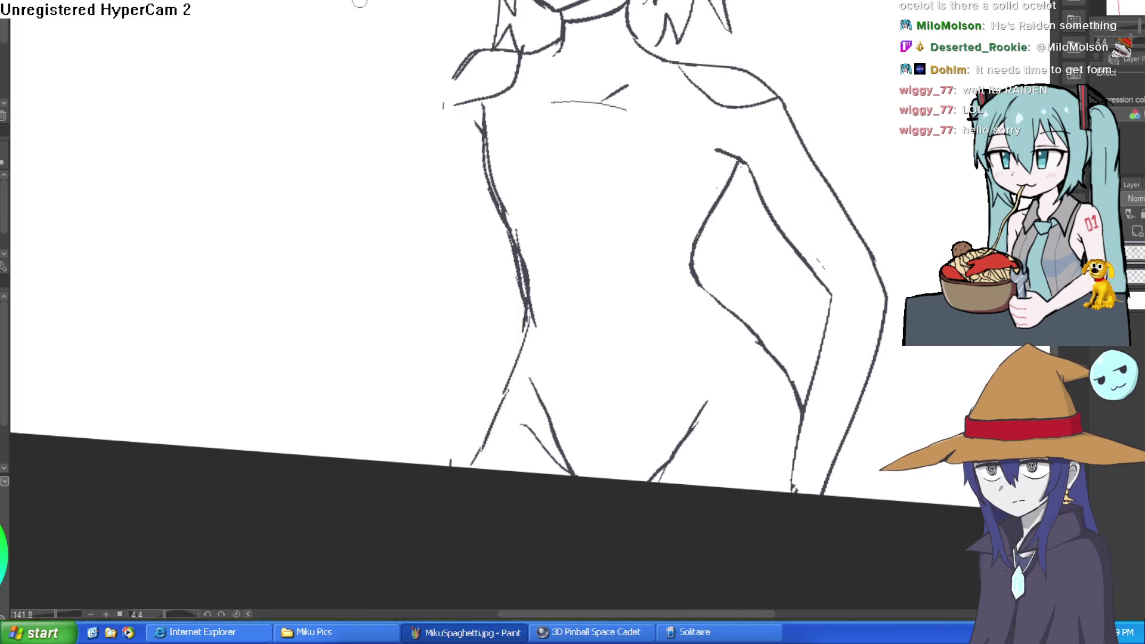
mouse_move(448, 129)
mouse_down()
mouse_move(483, 263)
mouse_move(470, 365)
mouse_move(420, 471)
mouse_up()
- Darken the left leg line
scroll(819, 194, down, 3)
mouse_move(774, 266)
mouse_down()
mouse_move(820, 193)
mouse_move(730, 152)
mouse_up()
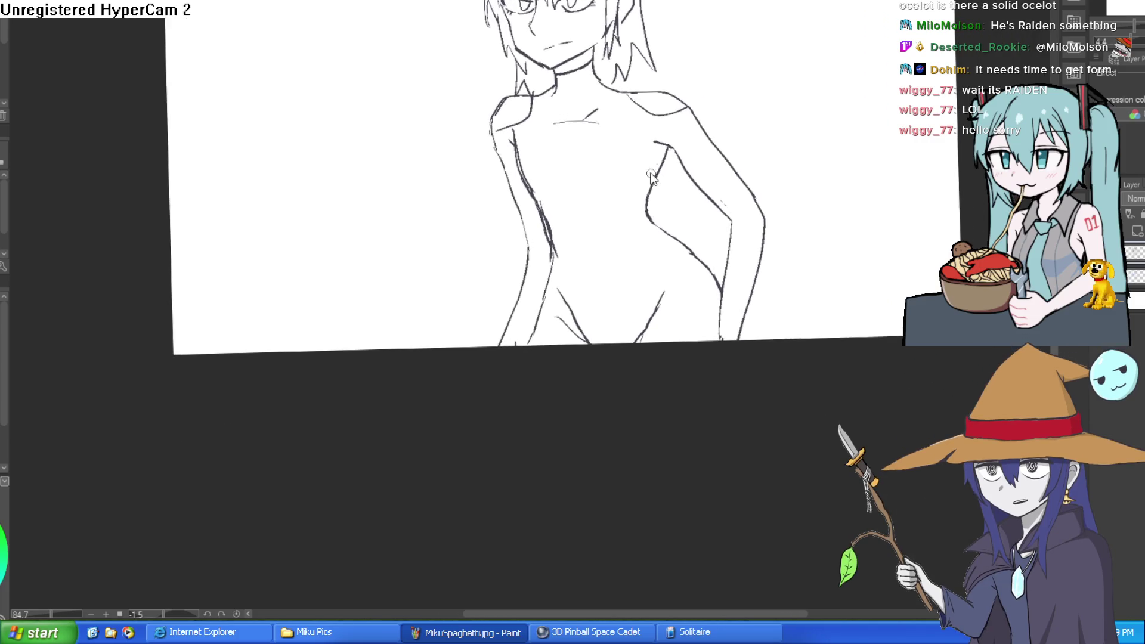
scroll(519, 259, up, 3)
drag(519, 258, 460, 453)
scroll(579, 338, up, 3)
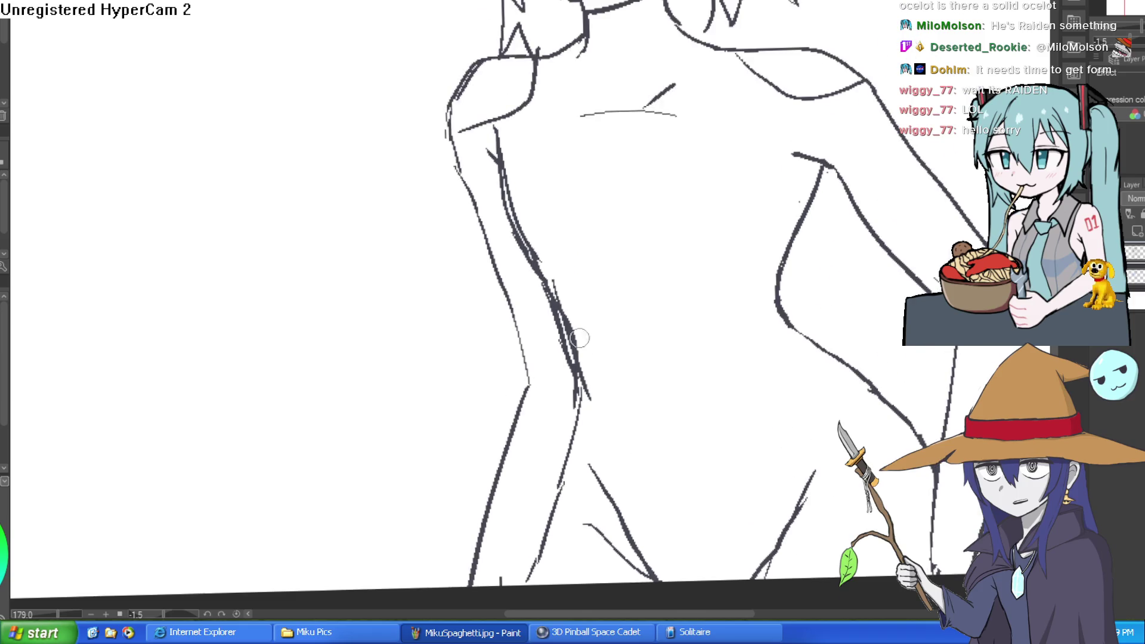
drag(865, 170, 747, 174)
scroll(747, 174, down, 3)
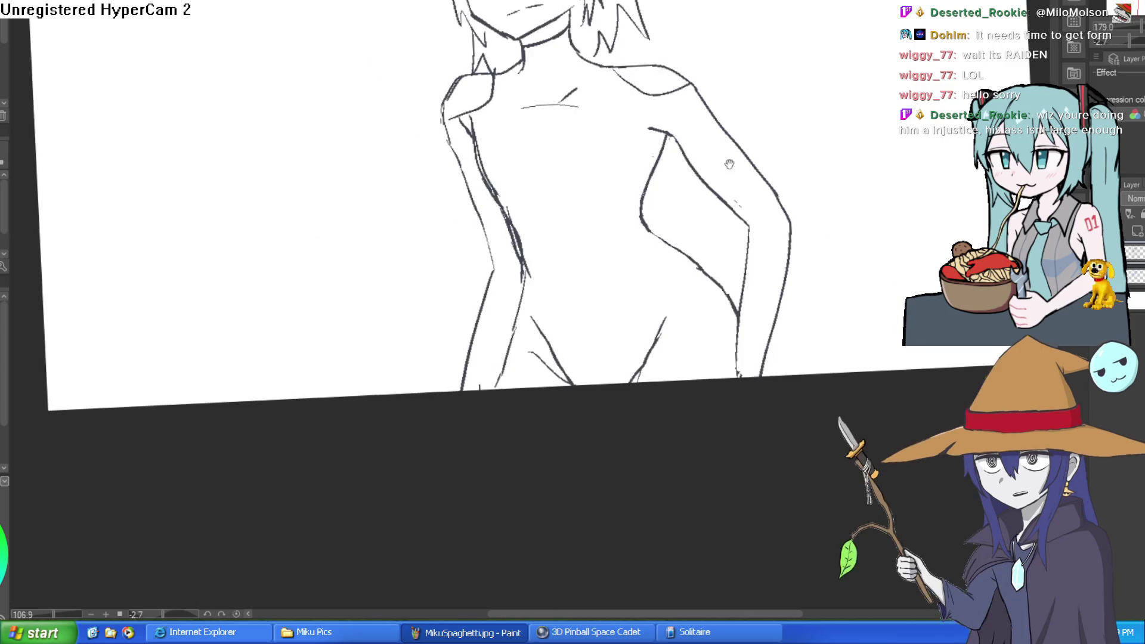
scroll(716, 181, down, 3)
- Stretch the drawing layer's bottom edge further down with a Ctrl+T transform
mouse_move(734, 176)
mouse_down()
mouse_move(692, 248)
mouse_move(673, 212)
mouse_up()
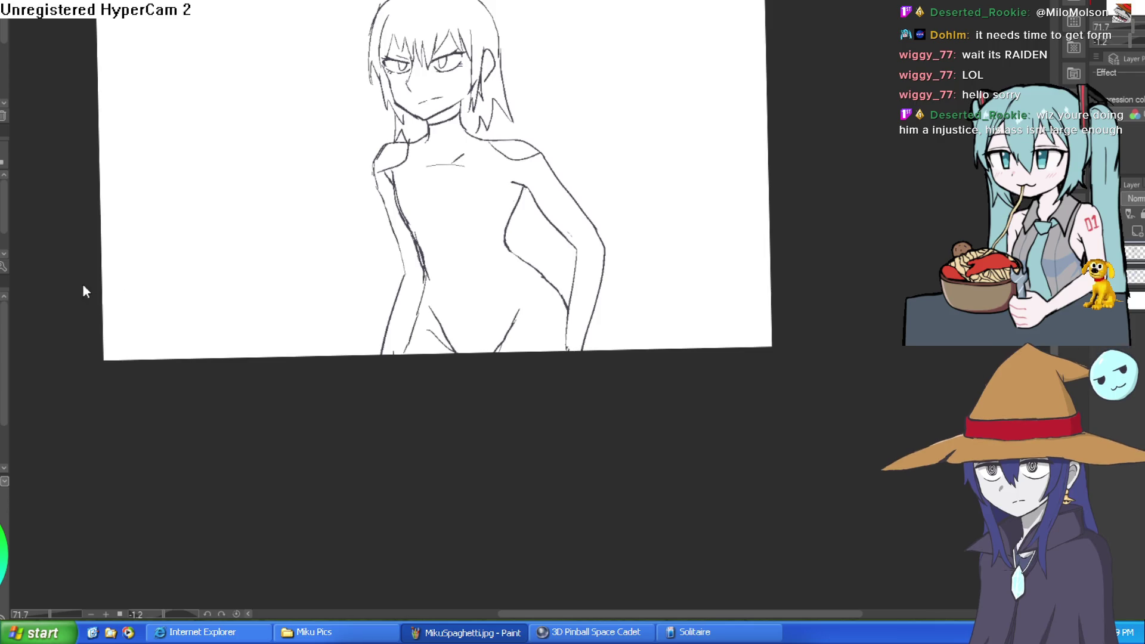
key(ctrl+t)
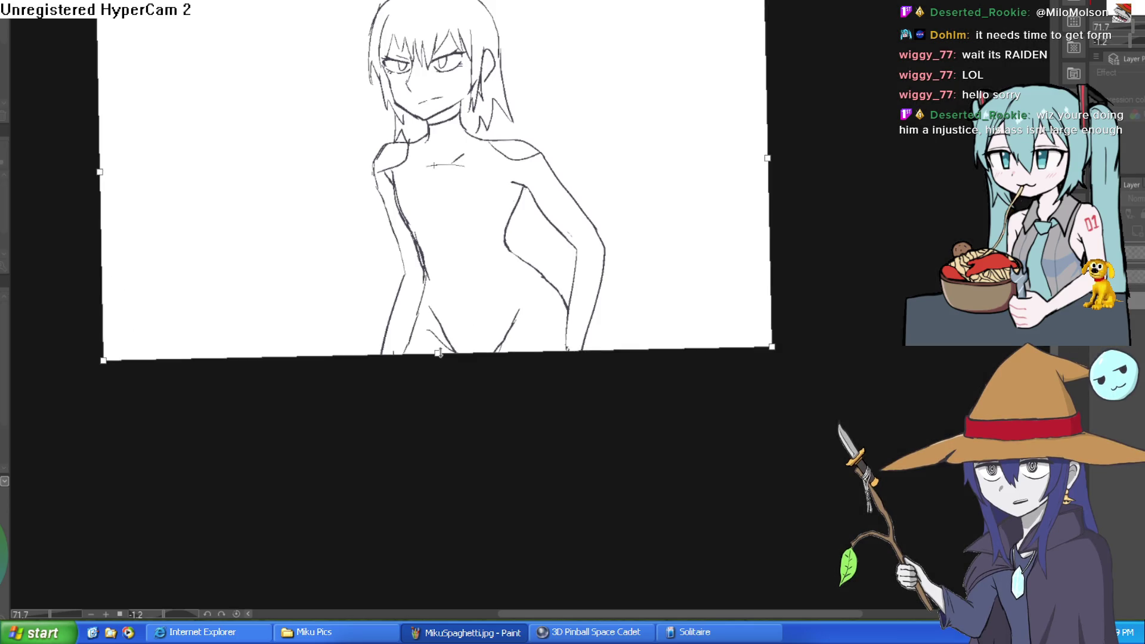
drag(438, 353, 439, 482)
key(Return)
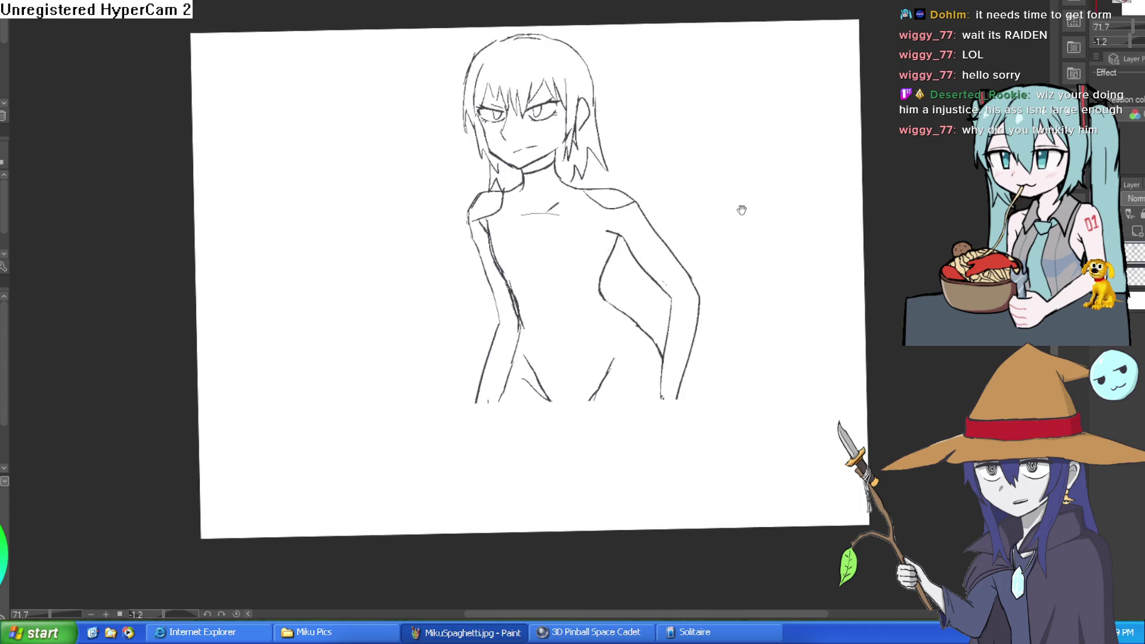
- Draw the right leg line down from the waist along the hip
drag(441, 143, 430, 158)
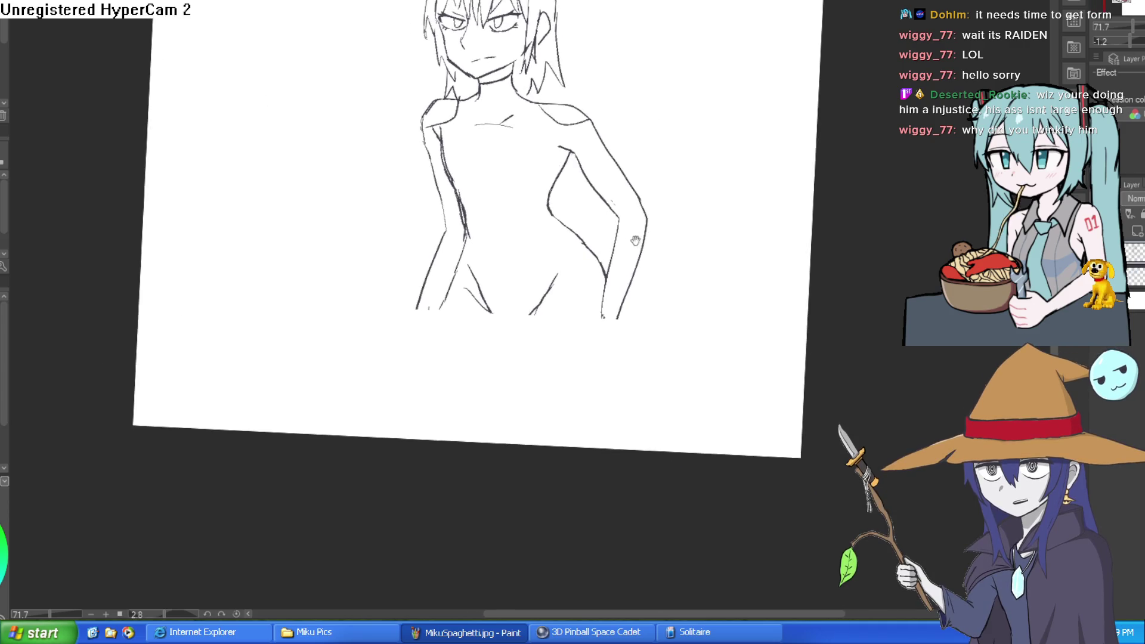
scroll(414, 173, up, 5)
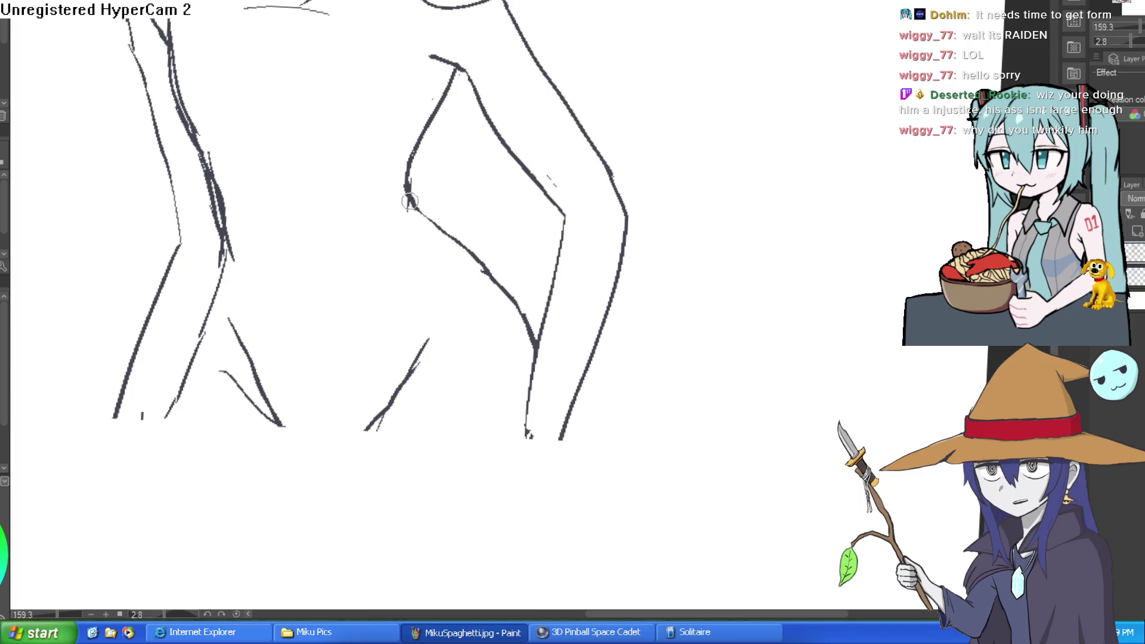
mouse_move(409, 202)
mouse_down()
mouse_move(566, 417)
mouse_move(582, 494)
mouse_up()
scroll(642, 276, down, 5)
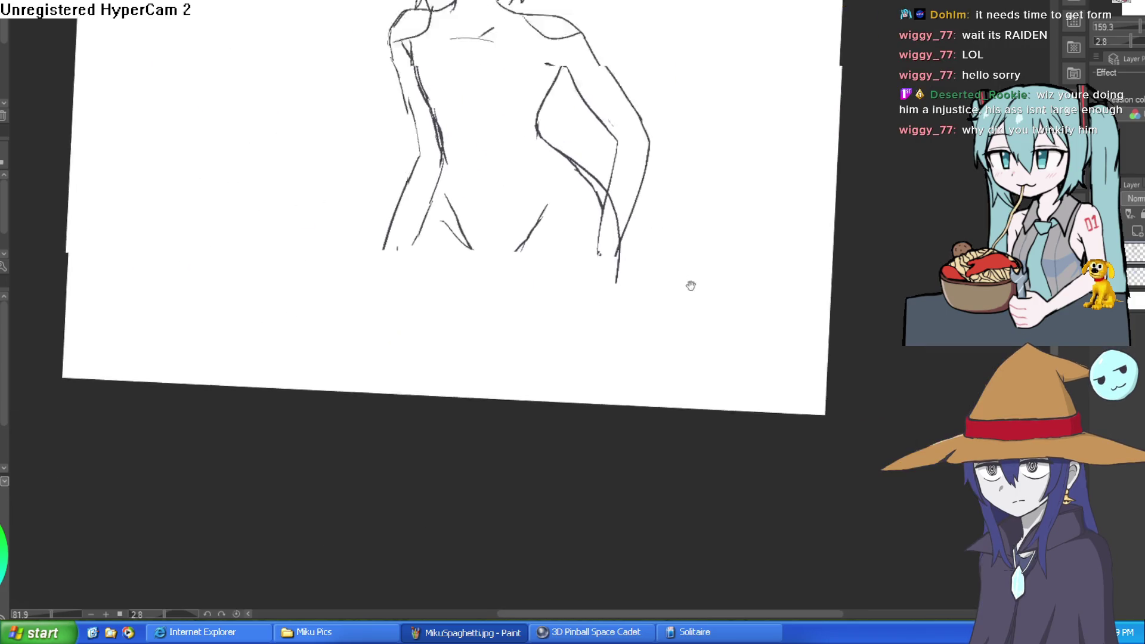
drag(690, 286, 664, 318)
drag(590, 316, 569, 416)
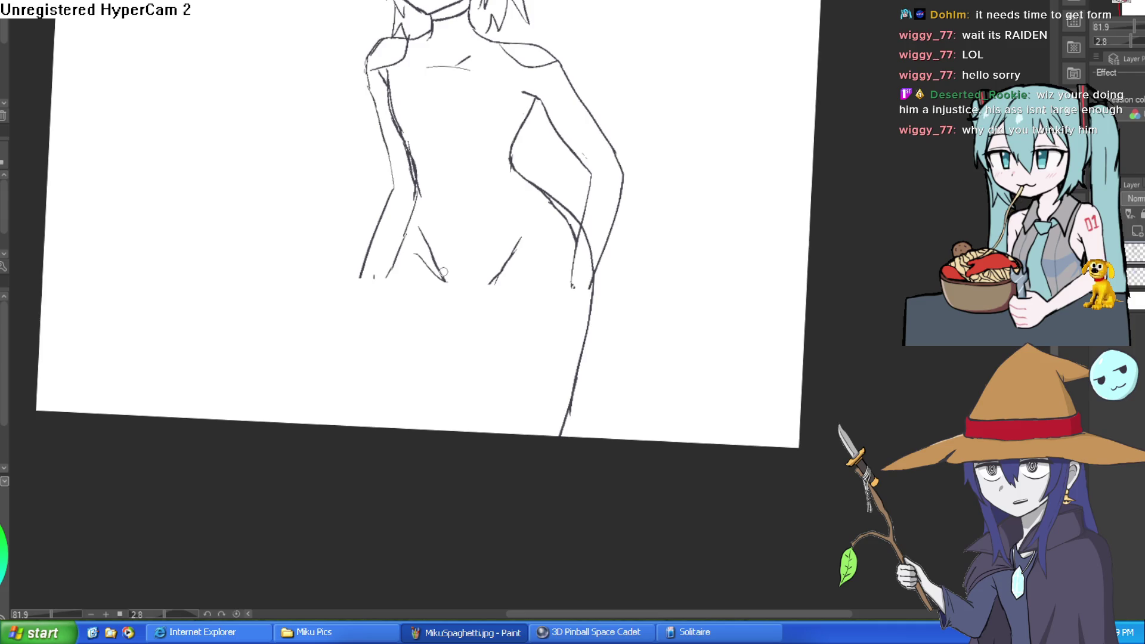
- Add the crotch and inner leg lines and a long stroke down the leg
drag(444, 269, 461, 313)
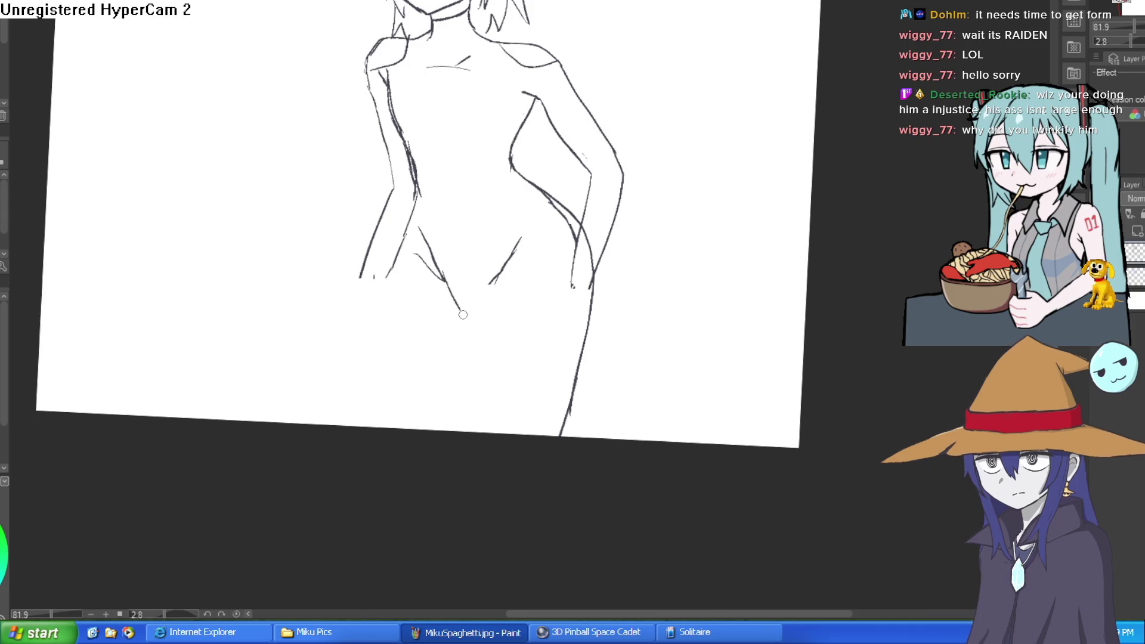
drag(505, 274, 458, 357)
drag(475, 313, 433, 404)
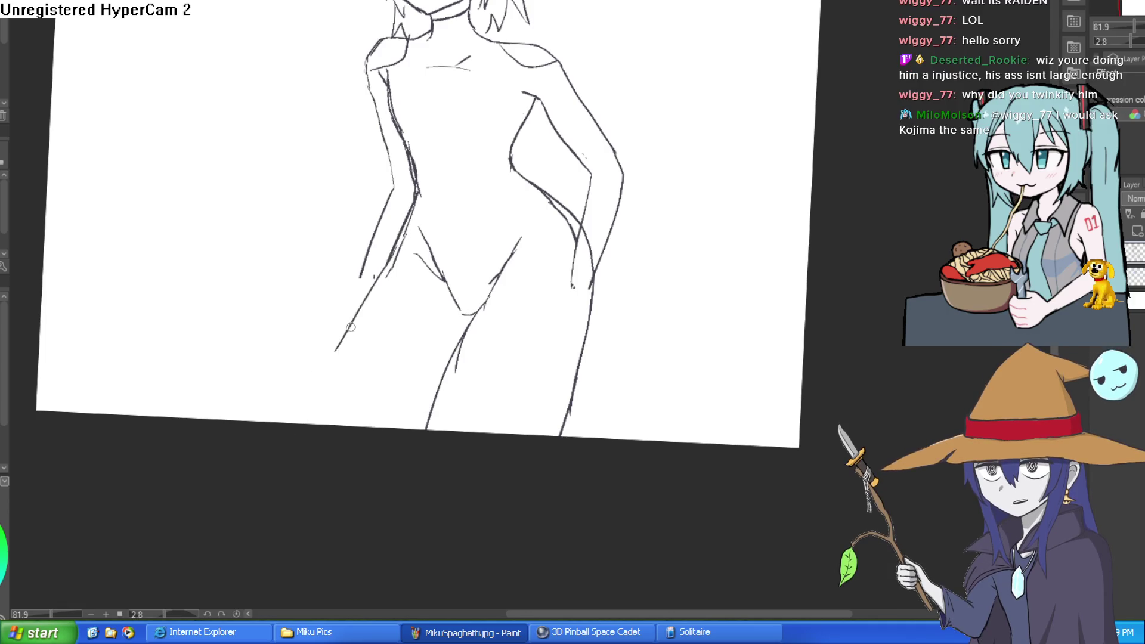
- Replace the left leg's outer line with a shorter stroke lower on the leg
drag(356, 323, 307, 406)
key(ctrl+z)
drag(442, 383, 406, 421)
mouse_move(616, 268)
mouse_down()
mouse_move(597, 293)
mouse_move(546, 266)
mouse_move(560, 278)
mouse_up()
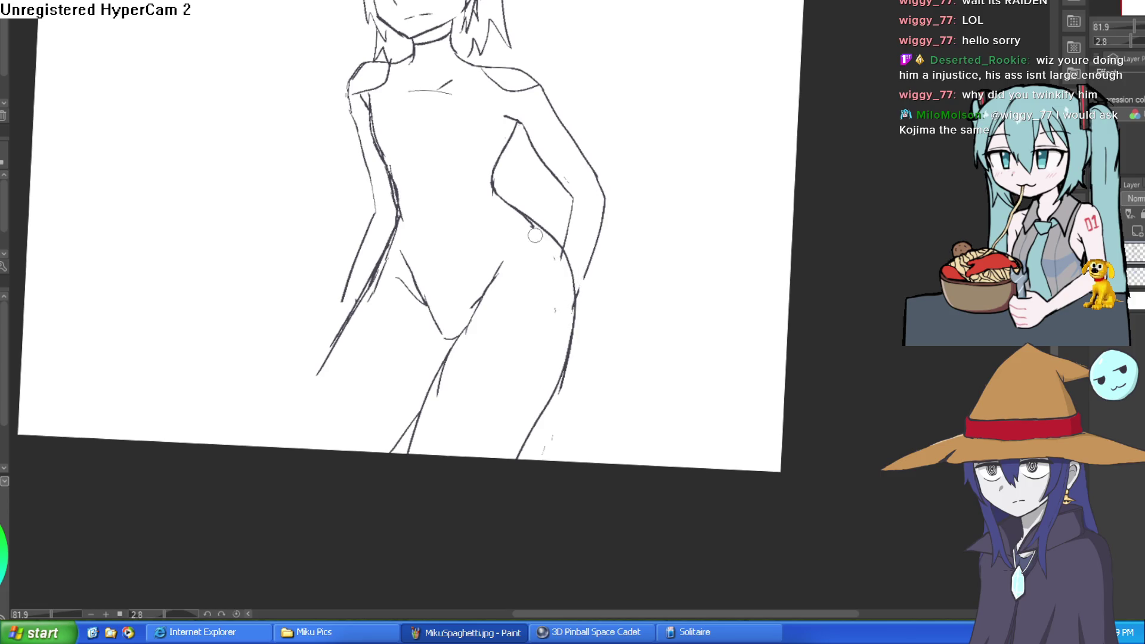
drag(639, 225, 330, 181)
drag(604, 137, 599, 129)
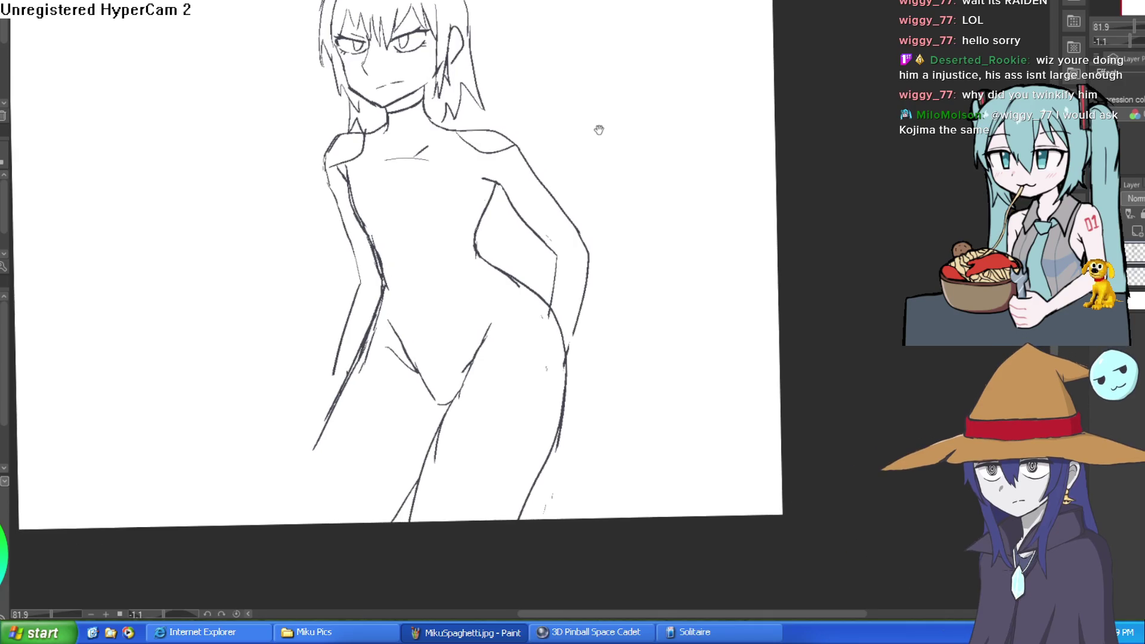
click(532, 153)
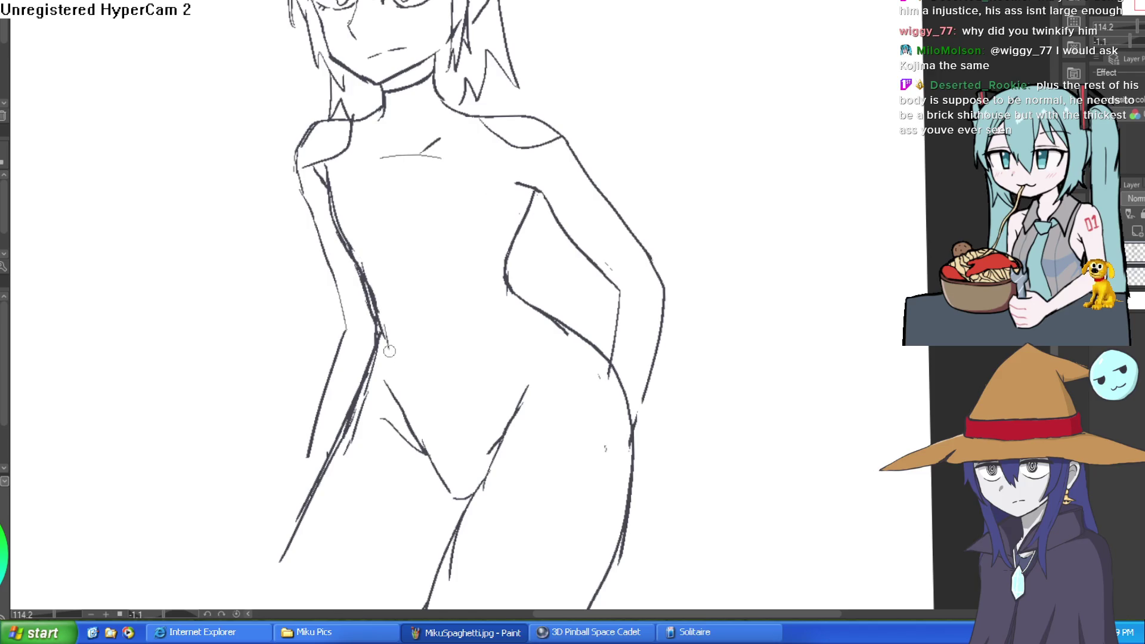
- Extend the hip lines toward the groin, undoing the two latest left hip strokes
drag(389, 351, 406, 409)
drag(464, 450, 421, 310)
drag(435, 381, 533, 266)
drag(447, 92, 405, 204)
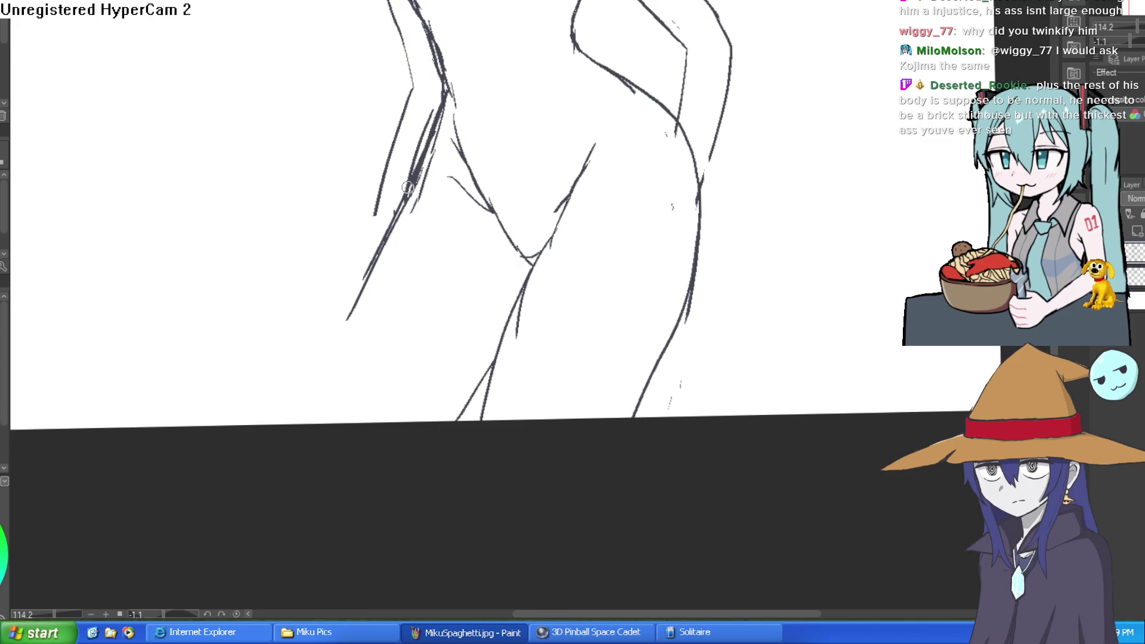
drag(462, 117, 447, 180)
key(ctrl+z)
key(ctrl+z)
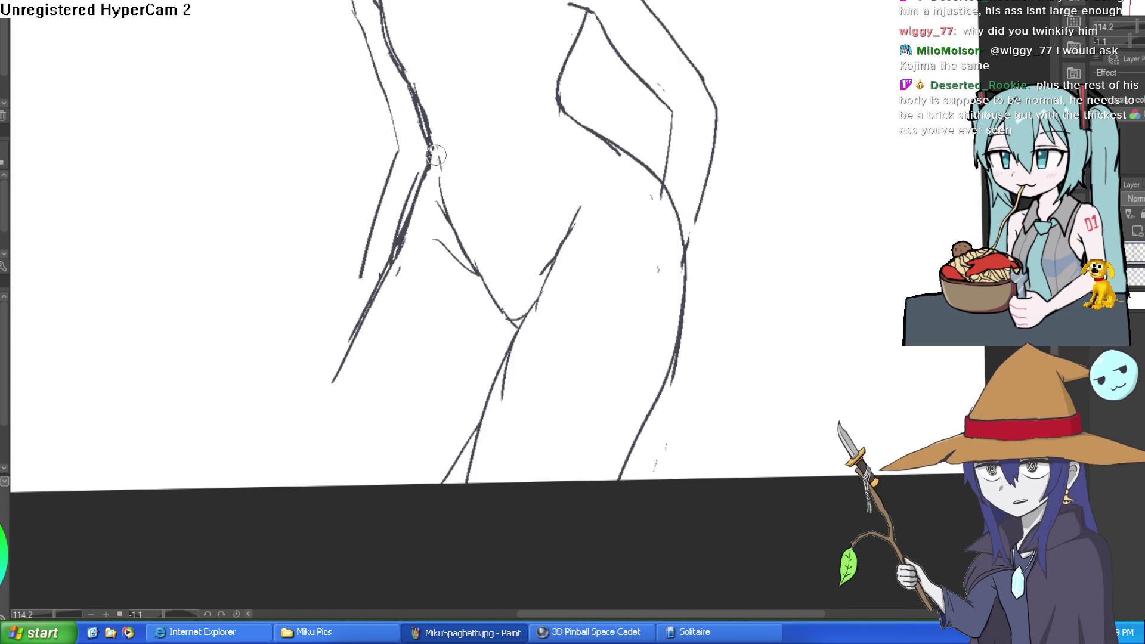
- Erase the lower part of the right V stroke and a stray hip stroke
drag(490, 61, 498, 220)
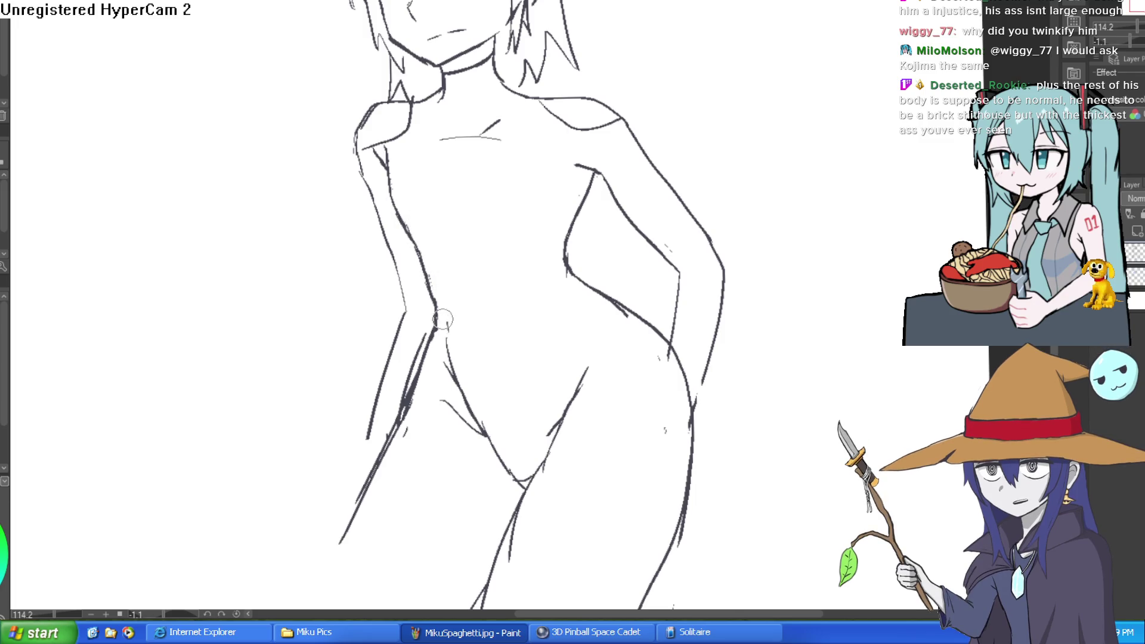
drag(503, 343, 462, 275)
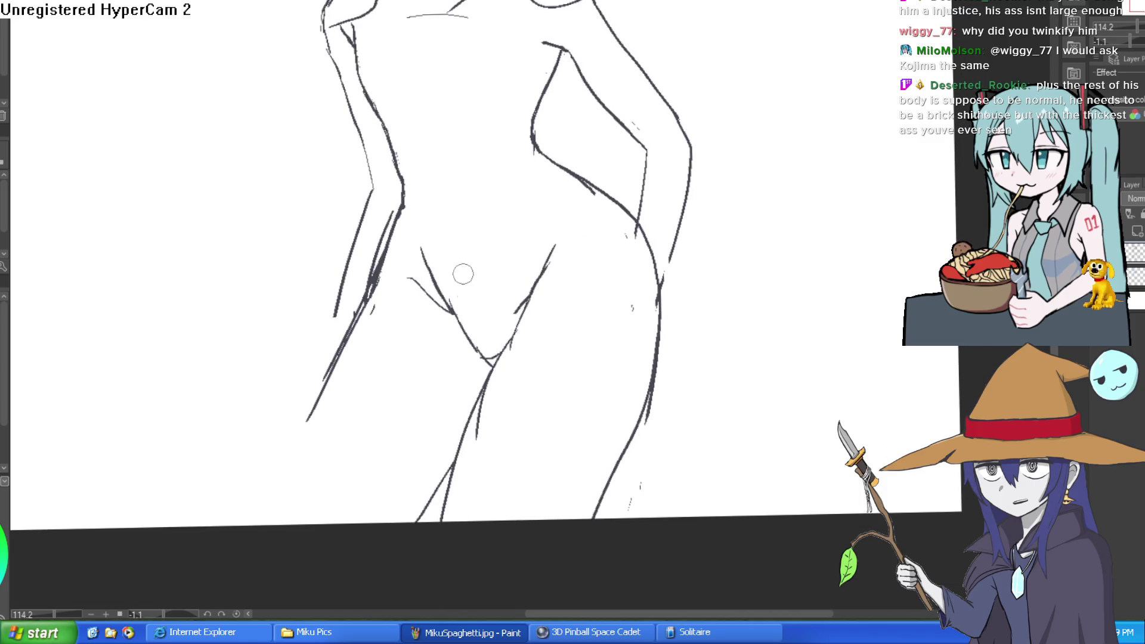
drag(511, 316, 531, 291)
mouse_move(552, 241)
mouse_down()
mouse_move(549, 258)
mouse_move(507, 114)
mouse_move(591, 208)
mouse_up()
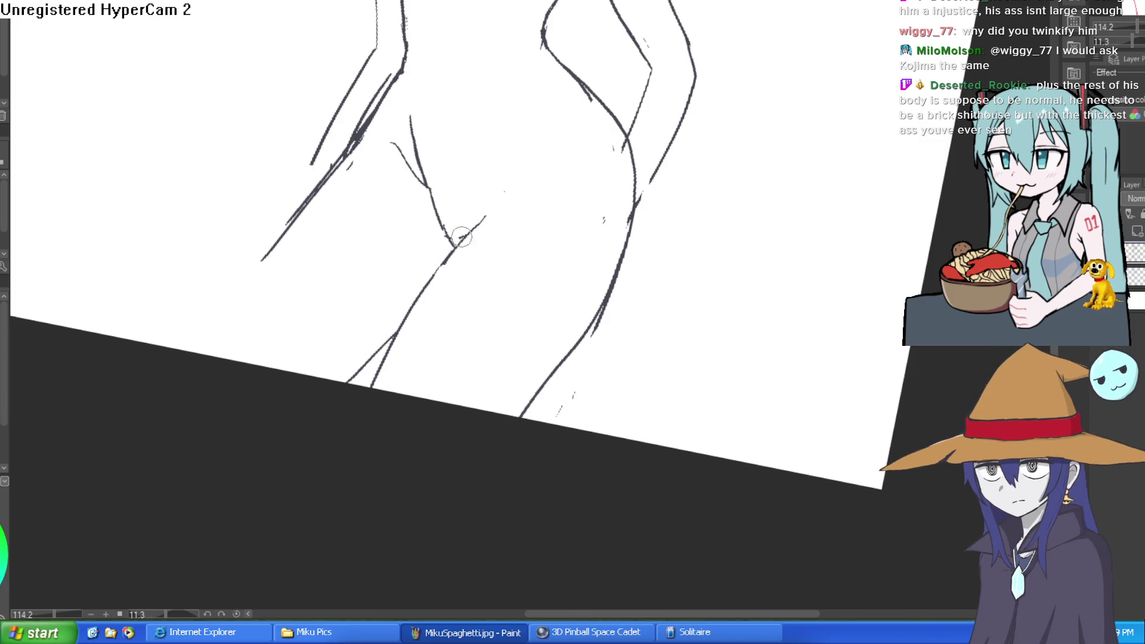
- Draw a new line along the figure's left side
mouse_move(326, 69)
mouse_down()
mouse_move(598, 132)
mouse_move(567, 172)
mouse_move(568, 275)
mouse_up()
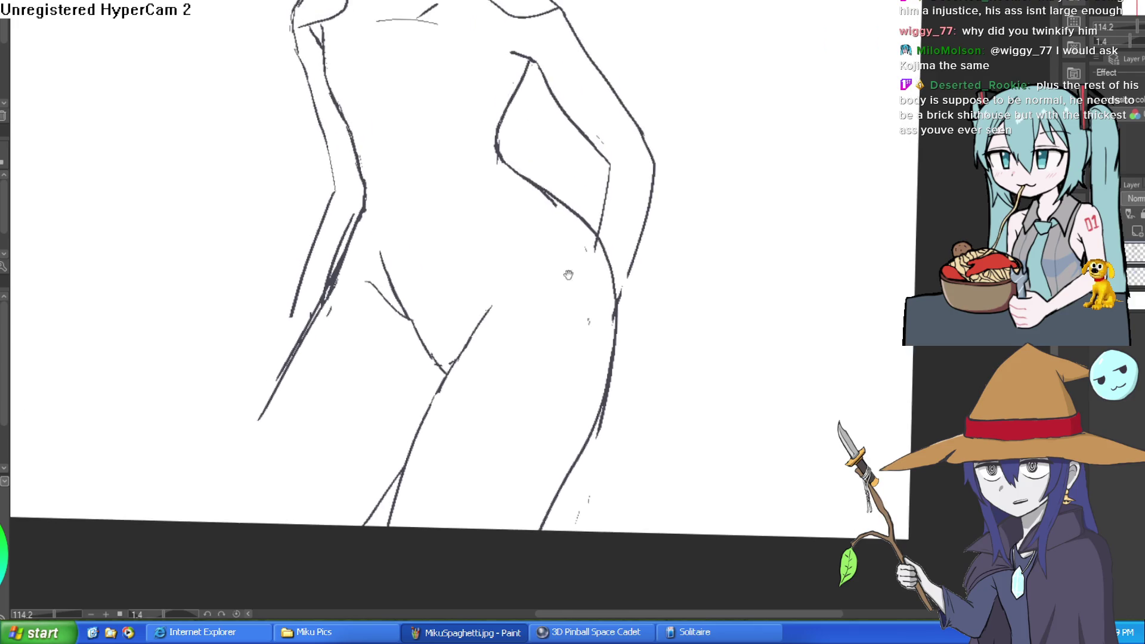
drag(516, 83, 489, 149)
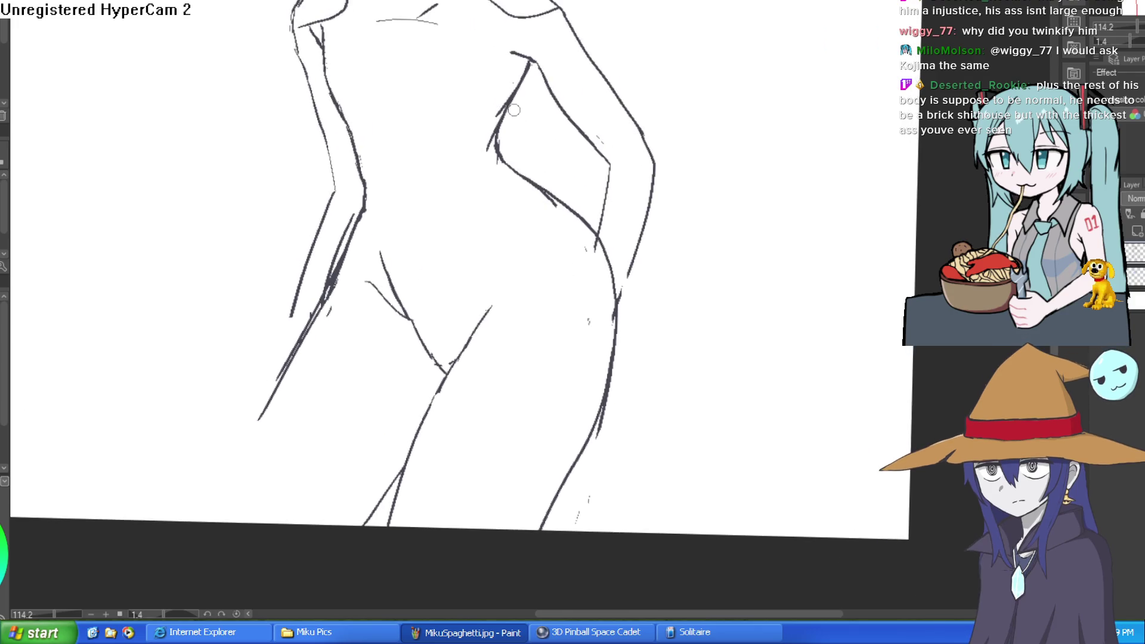
drag(520, 108, 535, 158)
mouse_move(453, 96)
mouse_down()
mouse_move(415, 115)
mouse_move(440, 114)
mouse_move(381, 191)
mouse_move(354, 125)
mouse_move(392, 109)
mouse_up()
- Draw the Y-shaped collar outline on the chest, tracing both edges of the stem
scroll(464, 110, up, 1)
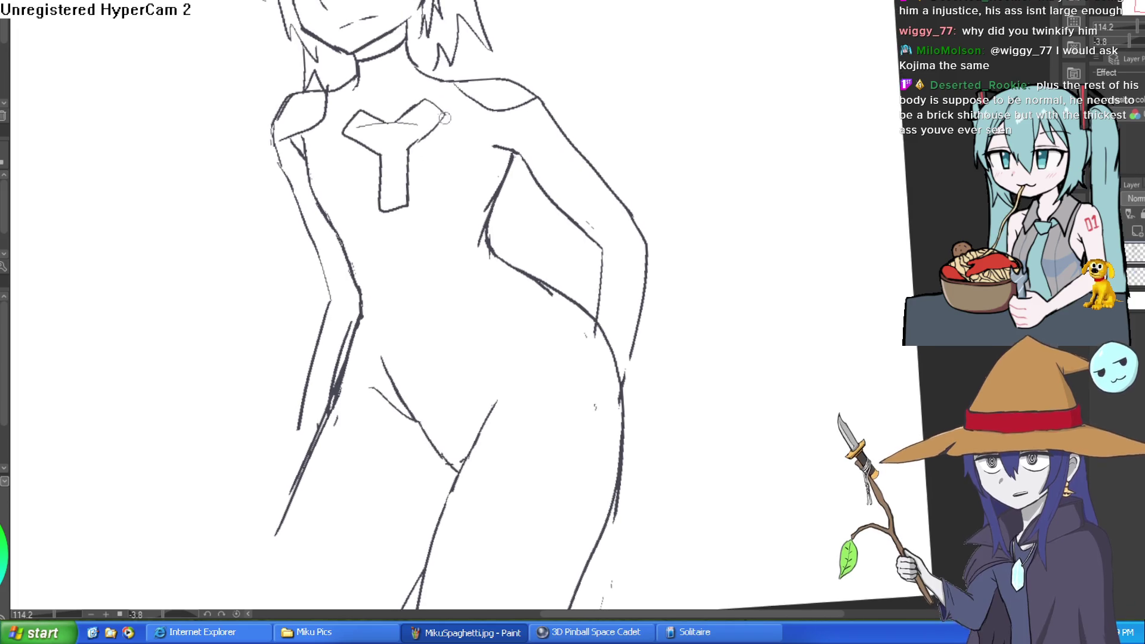
click(357, 123)
drag(400, 121, 421, 117)
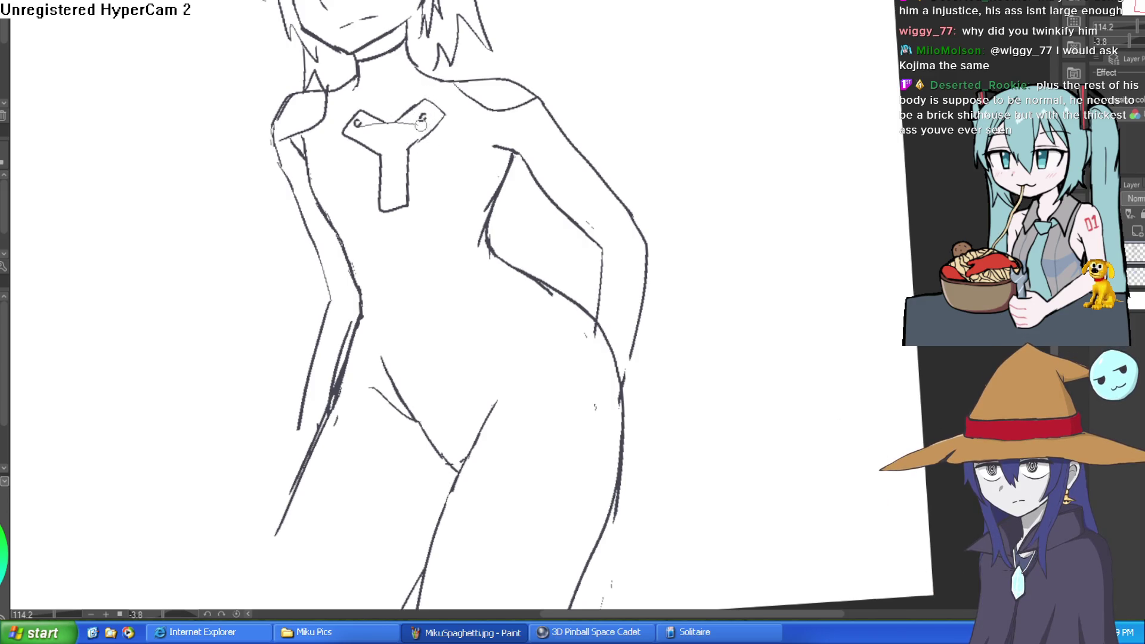
mouse_move(380, 156)
mouse_down()
mouse_move(386, 220)
mouse_move(407, 149)
mouse_up()
drag(382, 197, 391, 208)
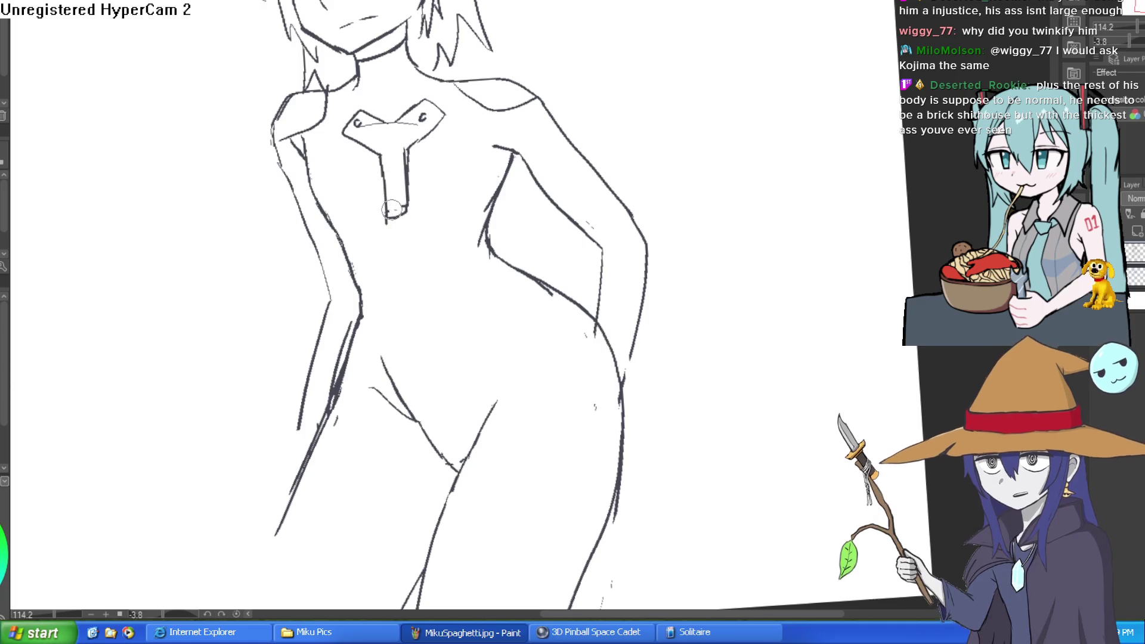
- Add a line beneath the chest and undo the stray short stroke on the left chest
scroll(509, 155, down, 5)
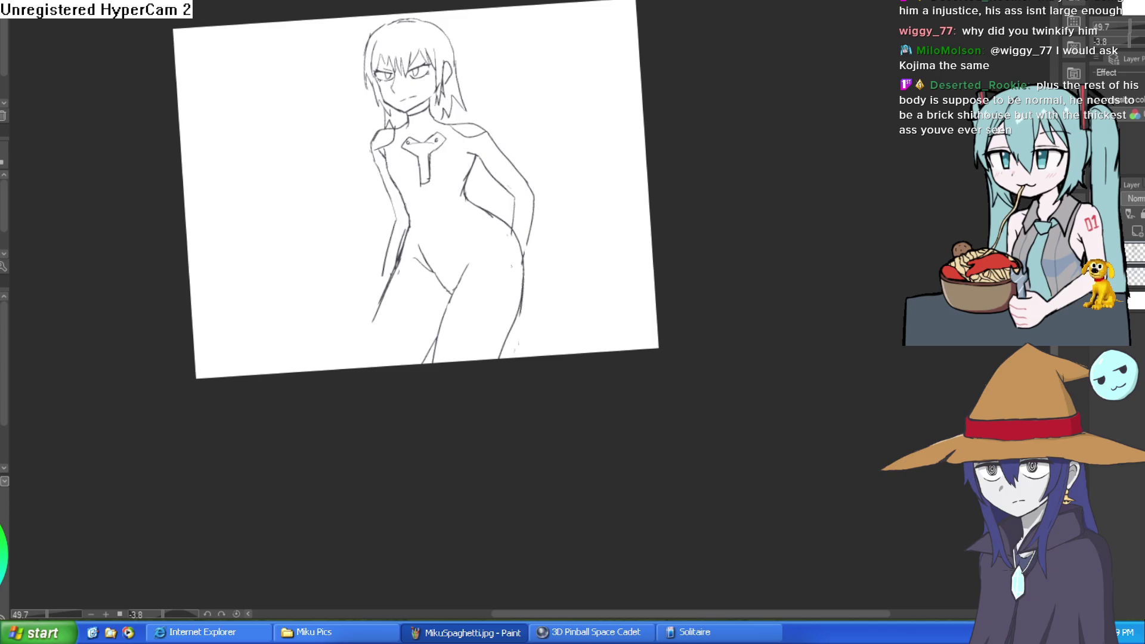
scroll(465, 164, up, 5)
mouse_move(403, 190)
mouse_down()
mouse_move(477, 204)
mouse_move(425, 187)
mouse_move(463, 193)
mouse_up()
drag(394, 192, 351, 209)
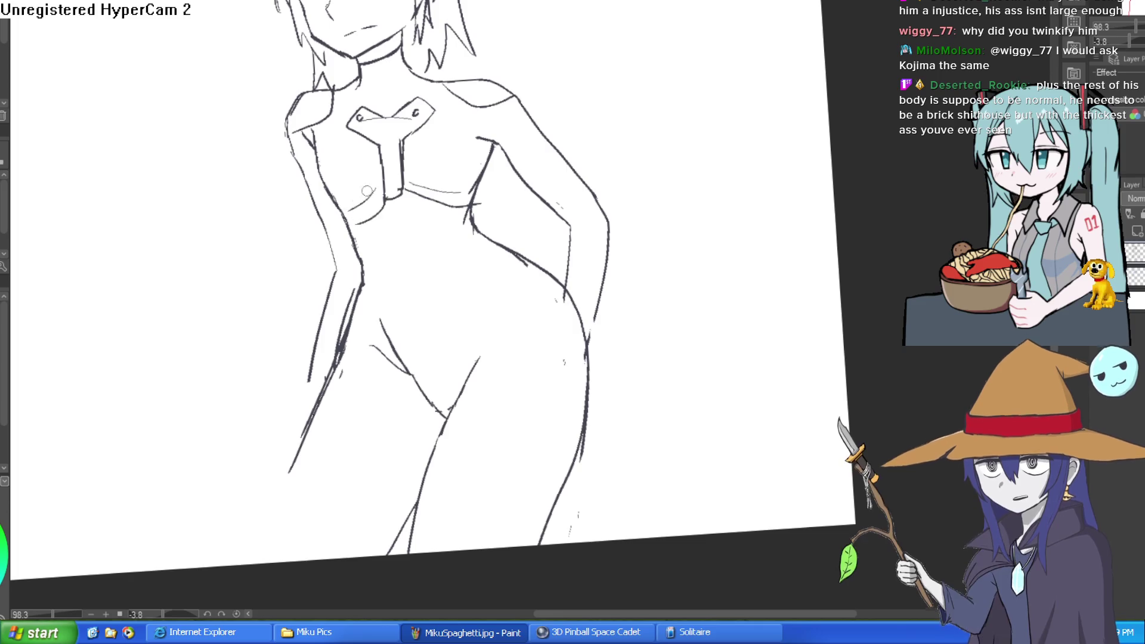
key(ctrl+z)
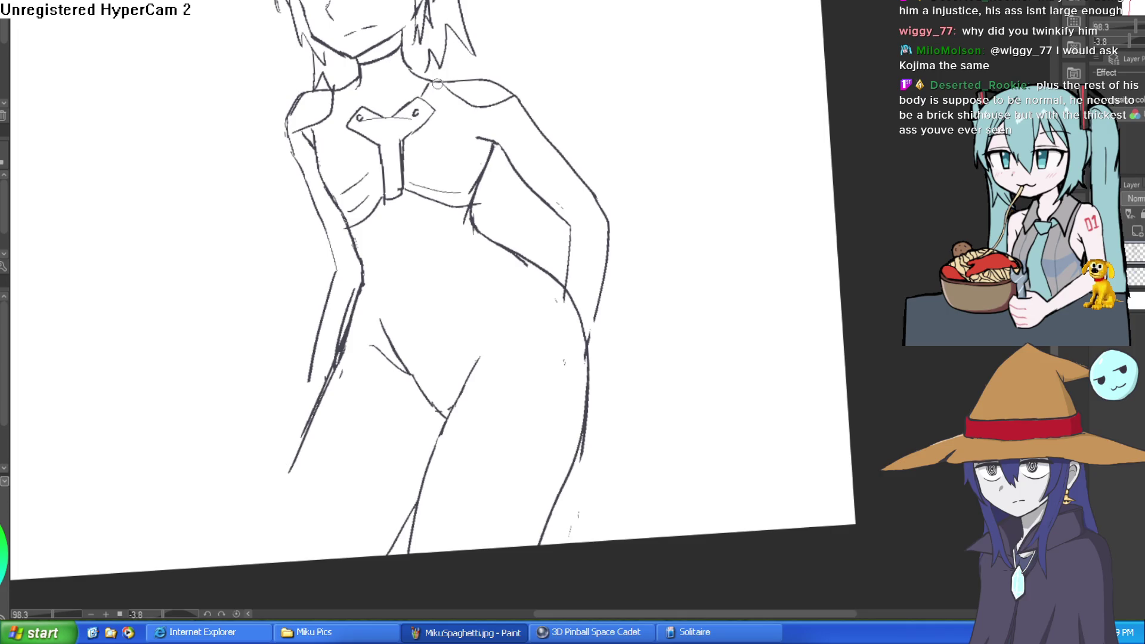
scroll(615, 164, down, 4)
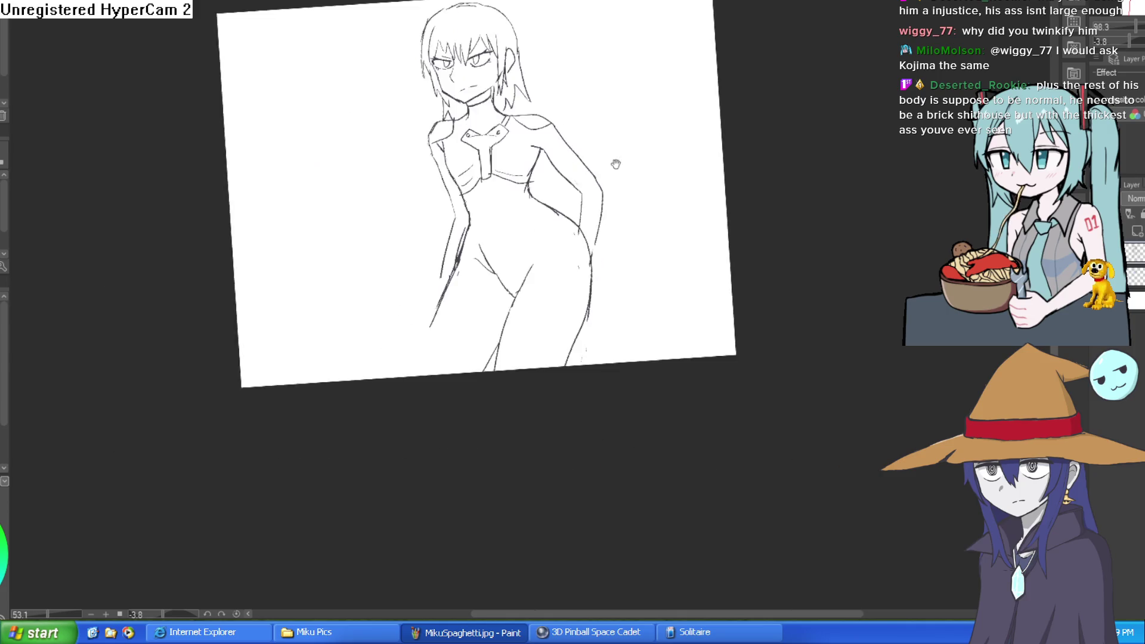
mouse_move(616, 164)
mouse_down()
mouse_move(580, 118)
mouse_move(623, 108)
mouse_move(591, 225)
mouse_up()
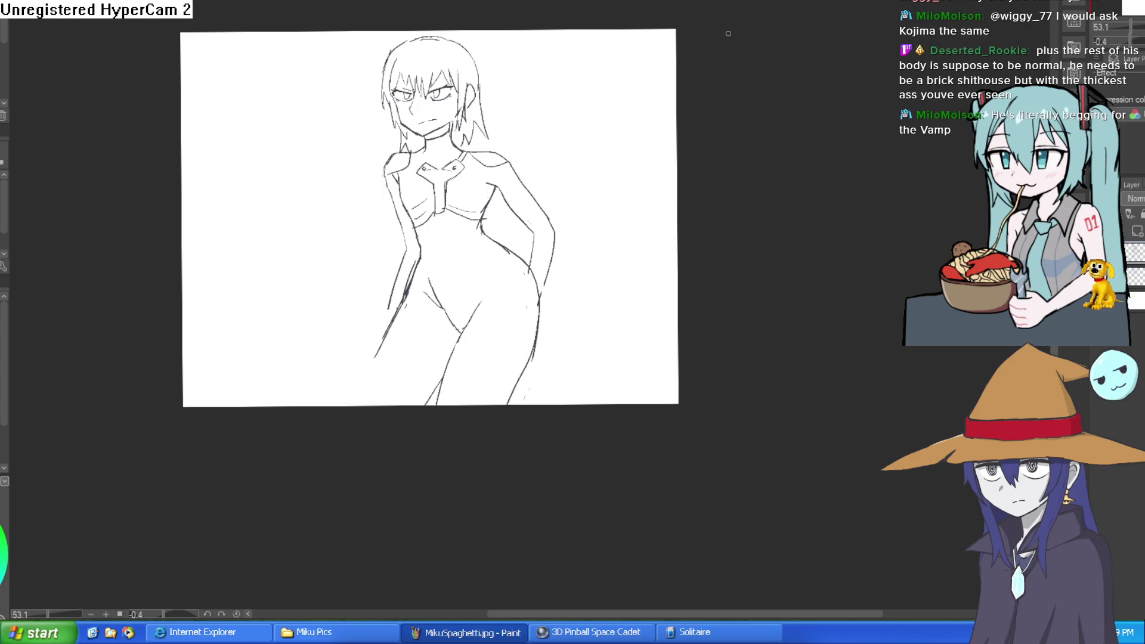
drag(511, 113, 539, 358)
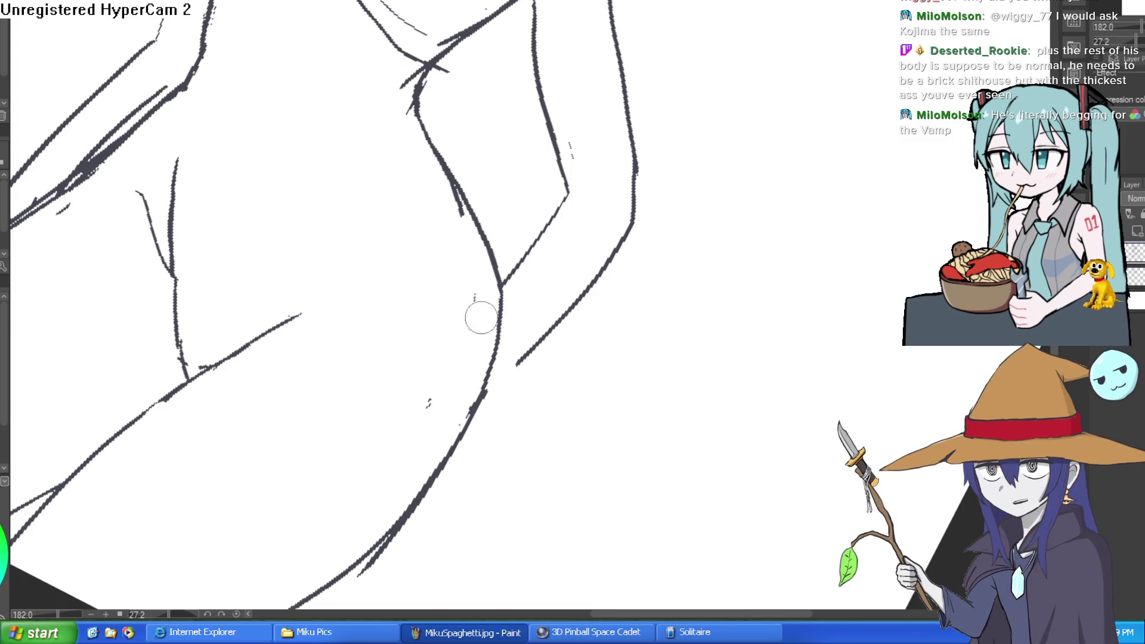
drag(449, 356, 471, 334)
drag(541, 143, 776, 25)
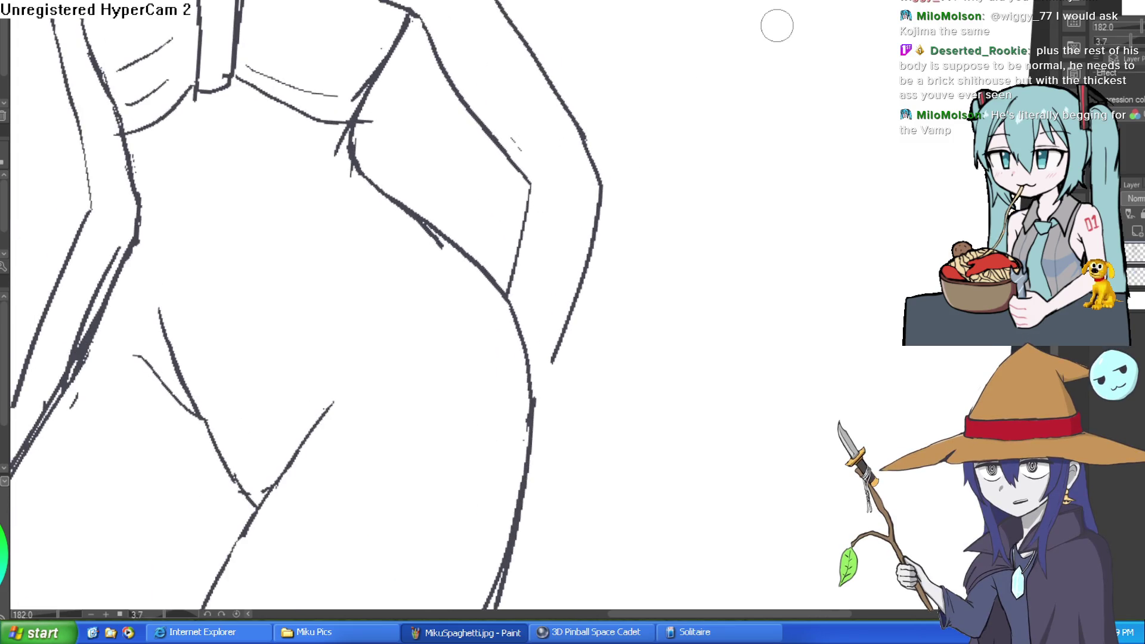
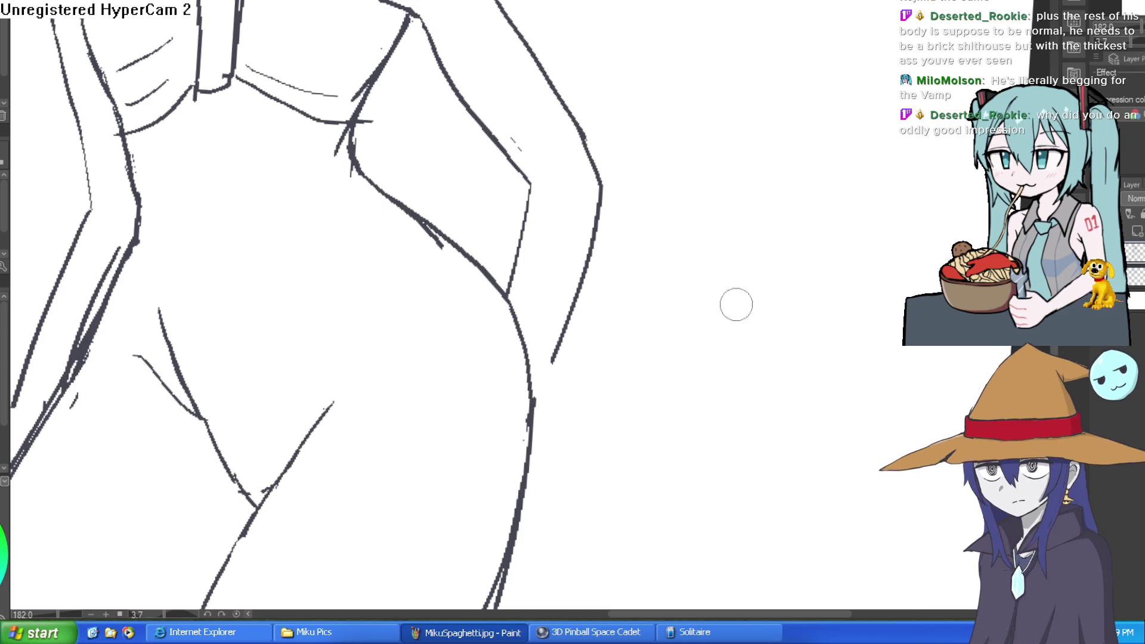
- Redraw the thigh contour and touch up the waist and lower-leg lines
scroll(805, 316, down, 3)
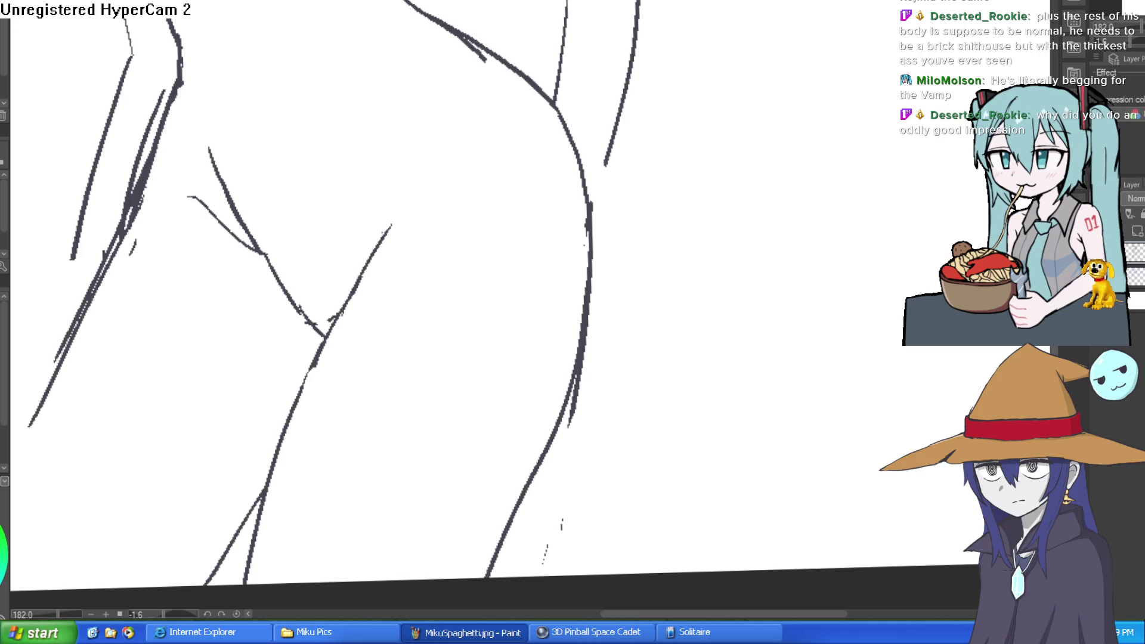
drag(407, 140, 427, 273)
scroll(427, 286, up, 1)
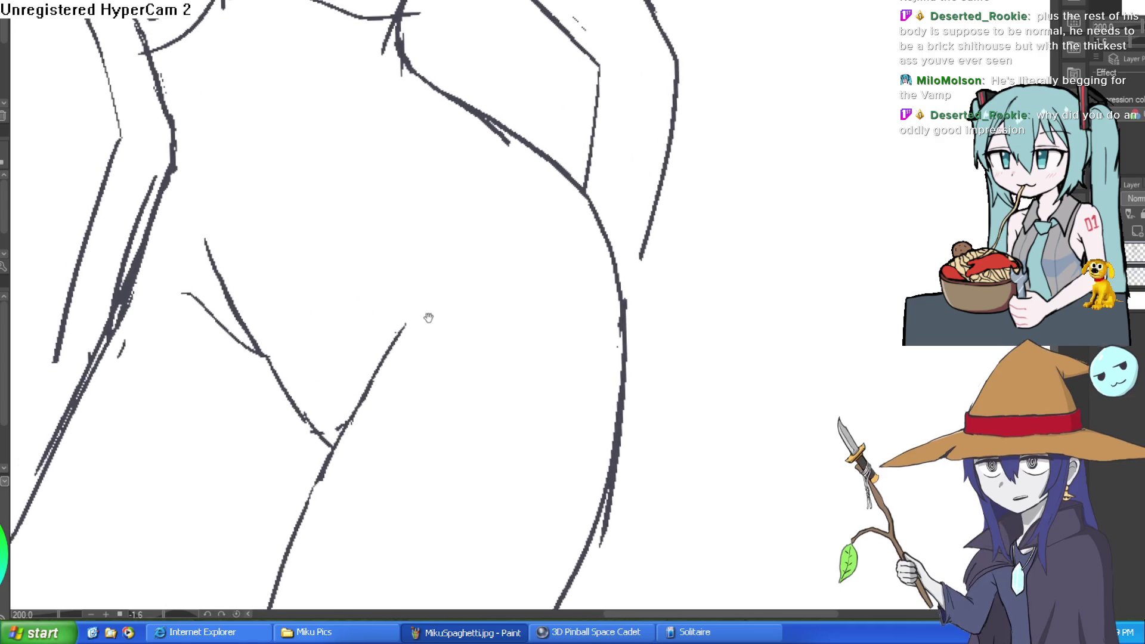
mouse_move(399, 332)
mouse_down()
mouse_move(492, 206)
mouse_move(789, 295)
mouse_move(784, 334)
mouse_up()
scroll(492, 206, down, 5)
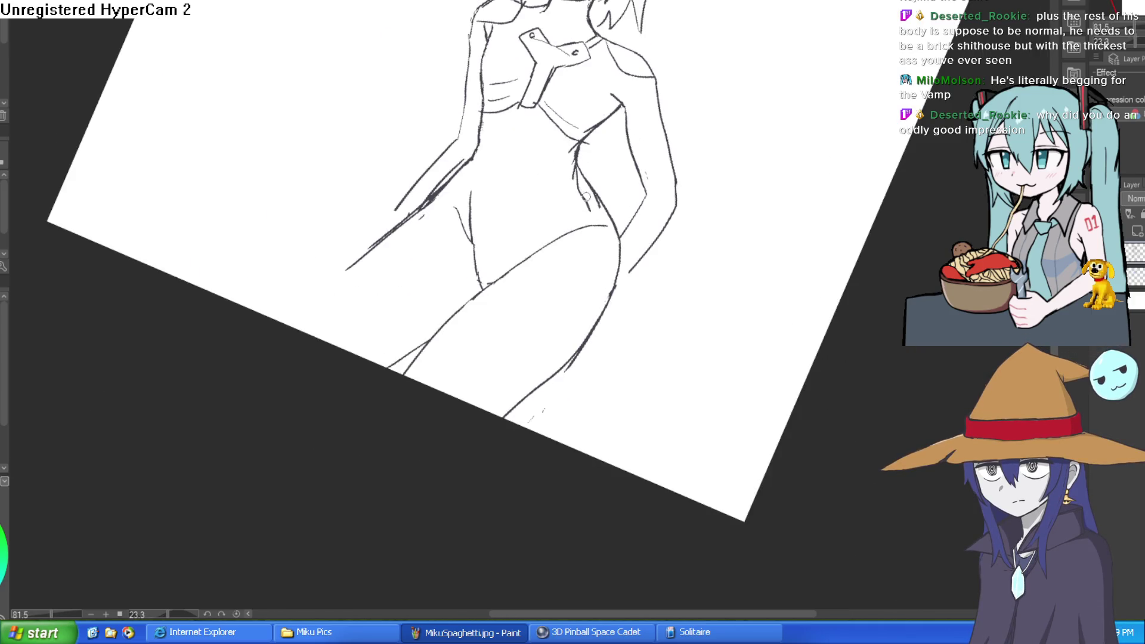
mouse_move(587, 197)
mouse_down()
mouse_move(586, 168)
mouse_move(612, 270)
mouse_up()
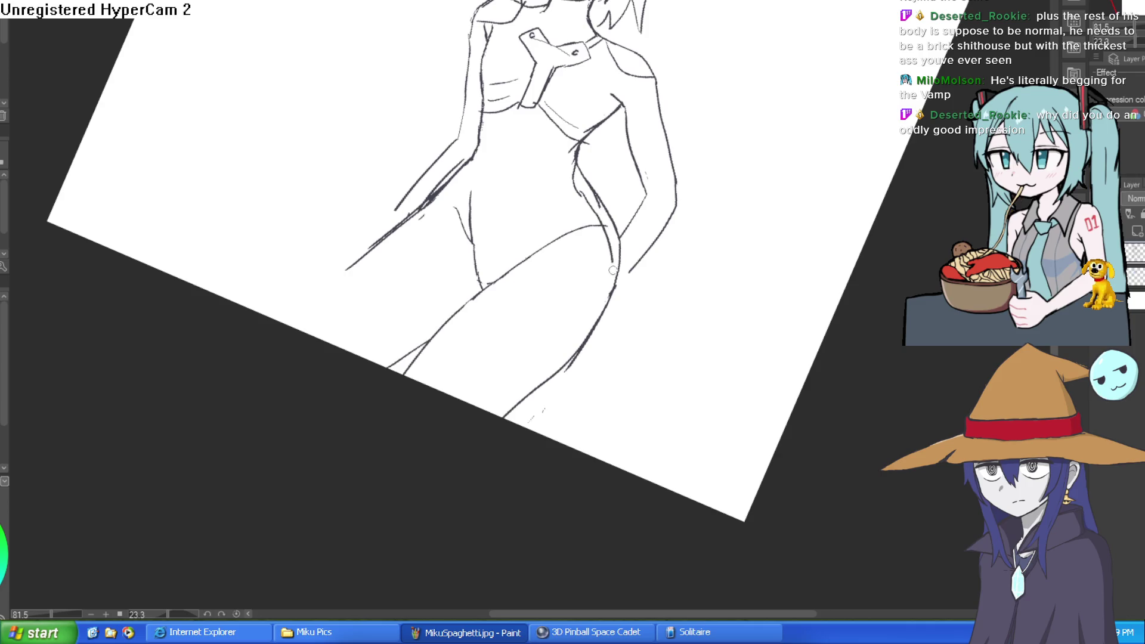
drag(601, 315, 548, 372)
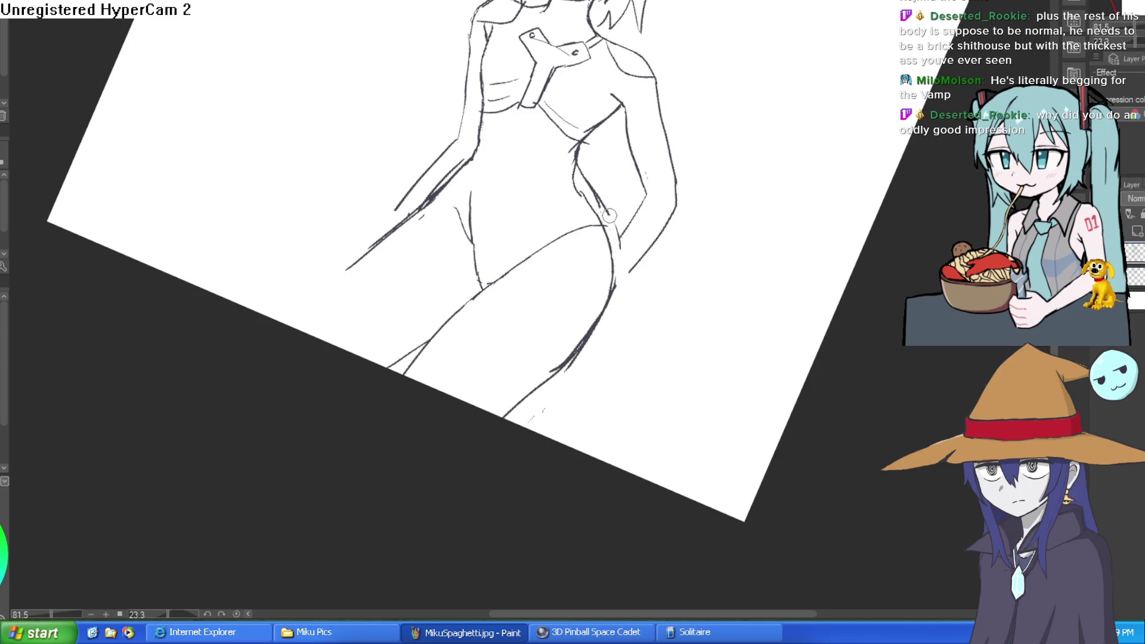
- Ink the bodysuit's chest strap and diagonal collar strap with bold strokes
scroll(659, 191, down, 5)
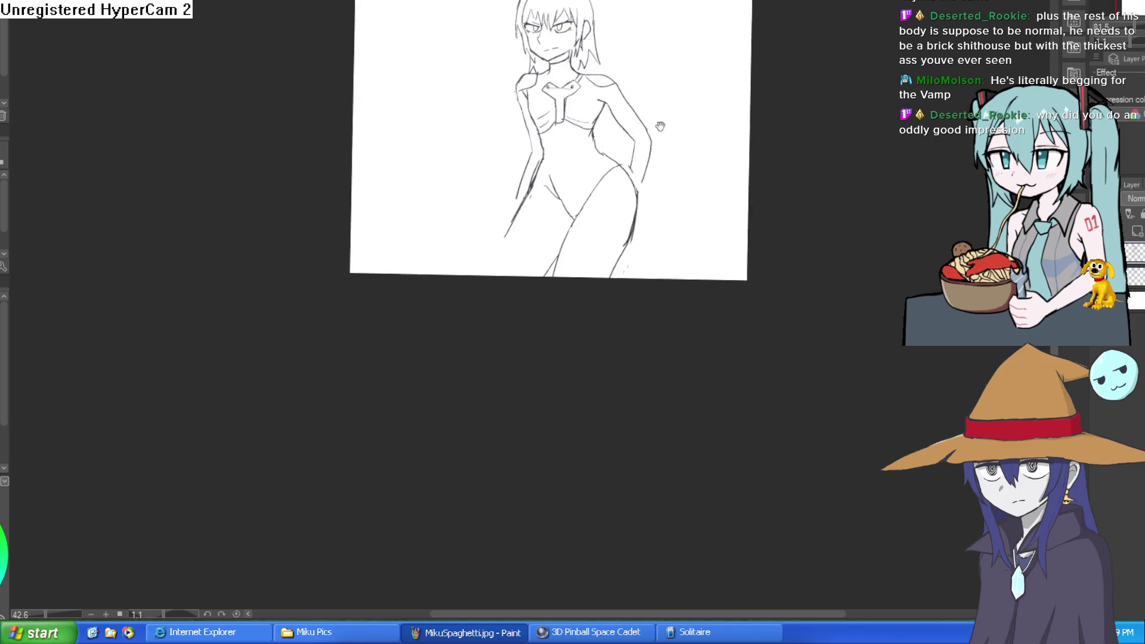
mouse_move(662, 184)
mouse_down()
mouse_move(644, 299)
mouse_move(637, 243)
mouse_up()
scroll(639, 271, up, 5)
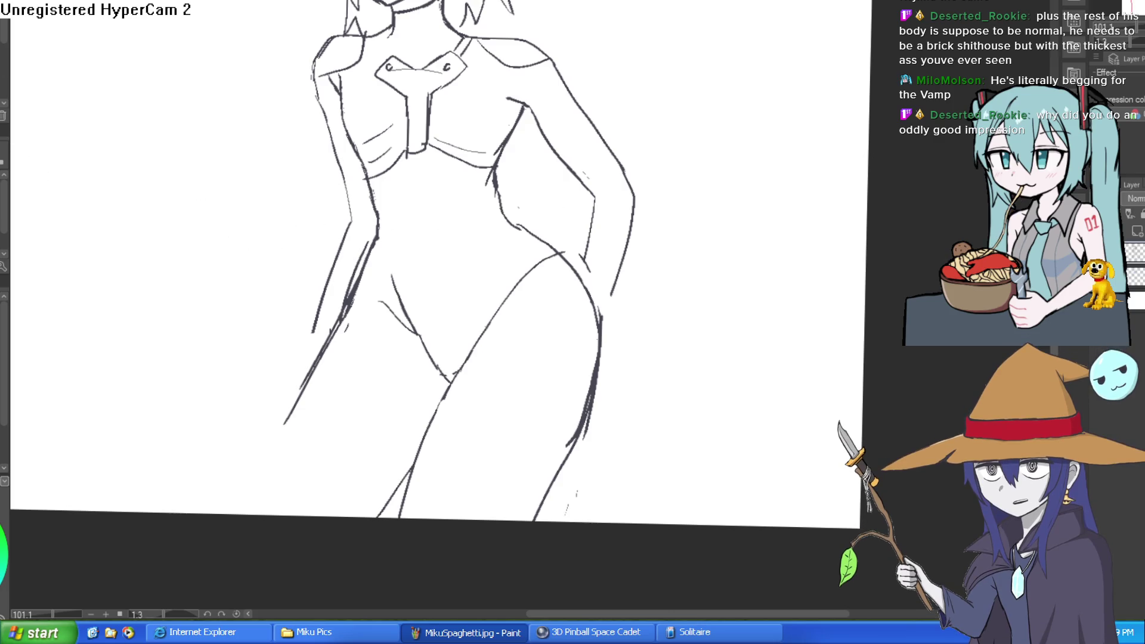
scroll(481, 145, up, 2)
mouse_move(360, 112)
mouse_down()
mouse_move(359, 191)
mouse_move(452, 63)
mouse_move(467, 24)
mouse_move(512, 136)
mouse_up()
mouse_move(369, 146)
mouse_down()
mouse_move(355, 133)
mouse_move(373, 166)
mouse_move(349, 110)
mouse_up()
scroll(564, 139, down, 5)
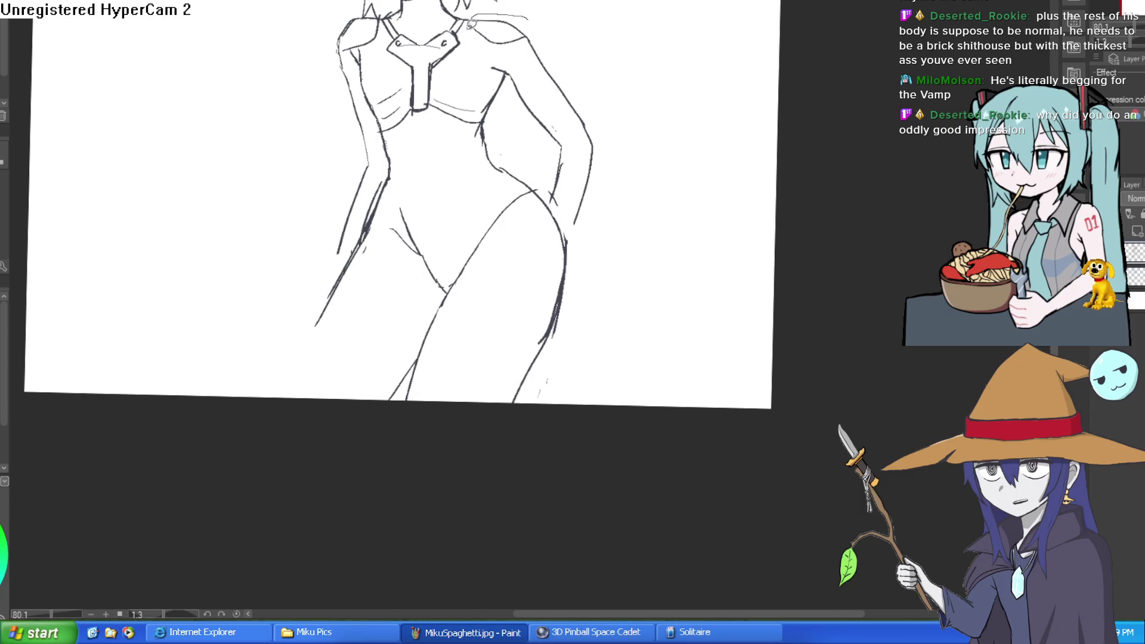
- Sketch a new arm, rotate it outward clockwise with Ctrl+T, and erase the leftover hand stroke
drag(471, 24, 502, 67)
mouse_move(520, 105)
mouse_down()
mouse_move(557, 179)
mouse_move(555, 202)
mouse_move(596, 65)
mouse_move(564, 27)
mouse_up()
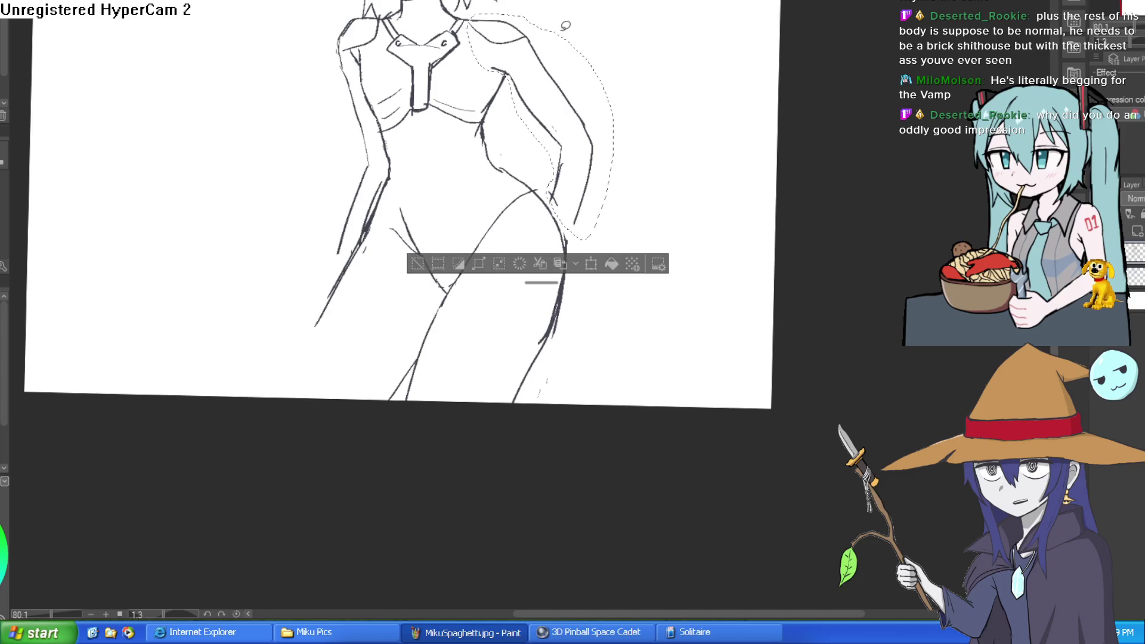
key(ctrl+t)
mouse_move(634, 128)
mouse_down()
mouse_move(682, 56)
mouse_move(589, 144)
mouse_move(614, 118)
mouse_up()
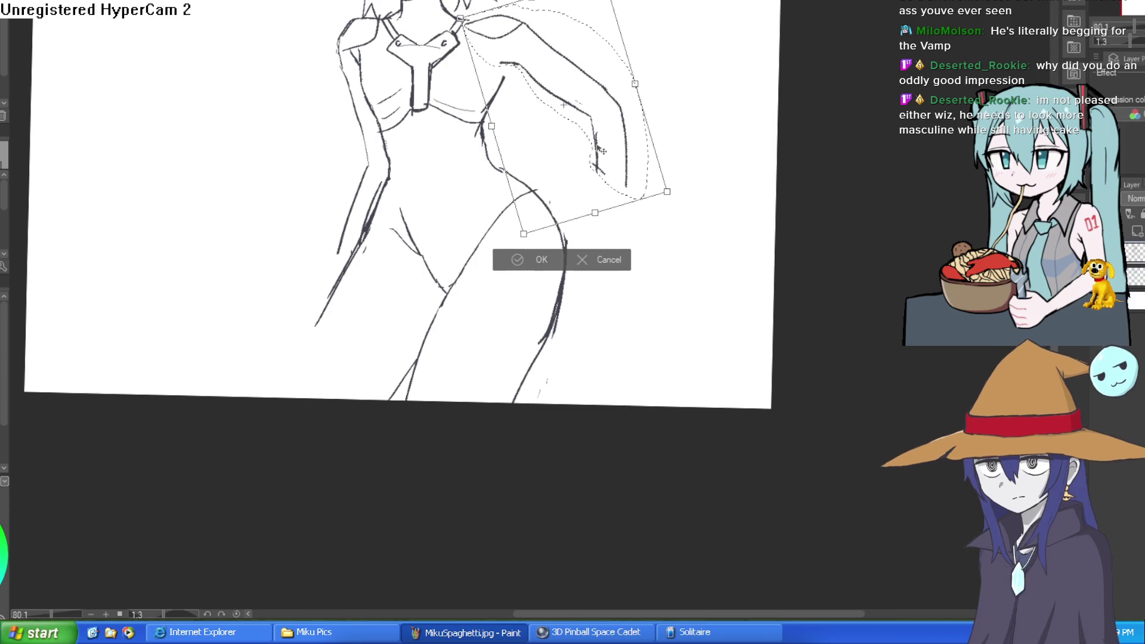
click(535, 255)
click(433, 222)
mouse_move(595, 173)
mouse_down()
mouse_move(621, 115)
mouse_move(606, 87)
mouse_move(547, 45)
mouse_up()
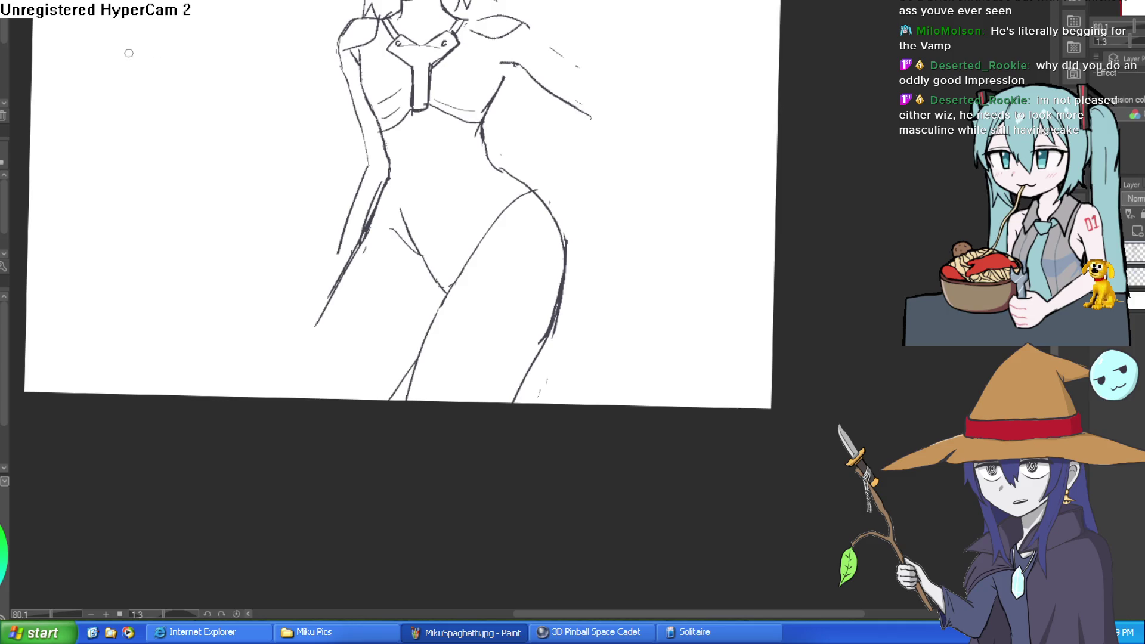
- Rotate the view and thicken a line junction near the face
scroll(515, 55, up, 3)
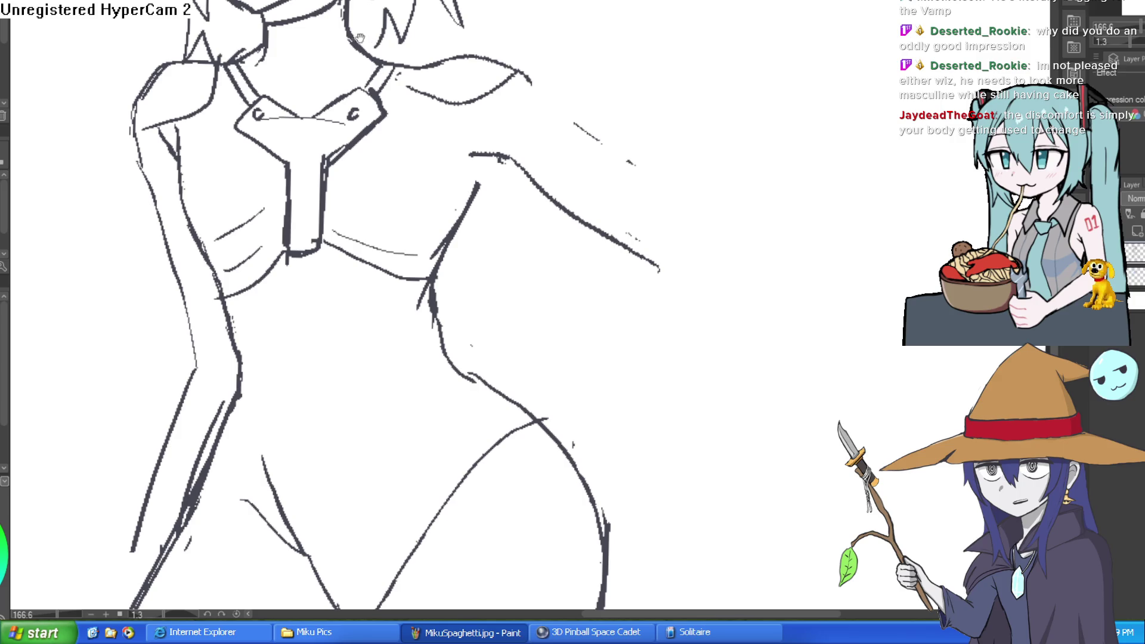
scroll(352, 36, up, 2)
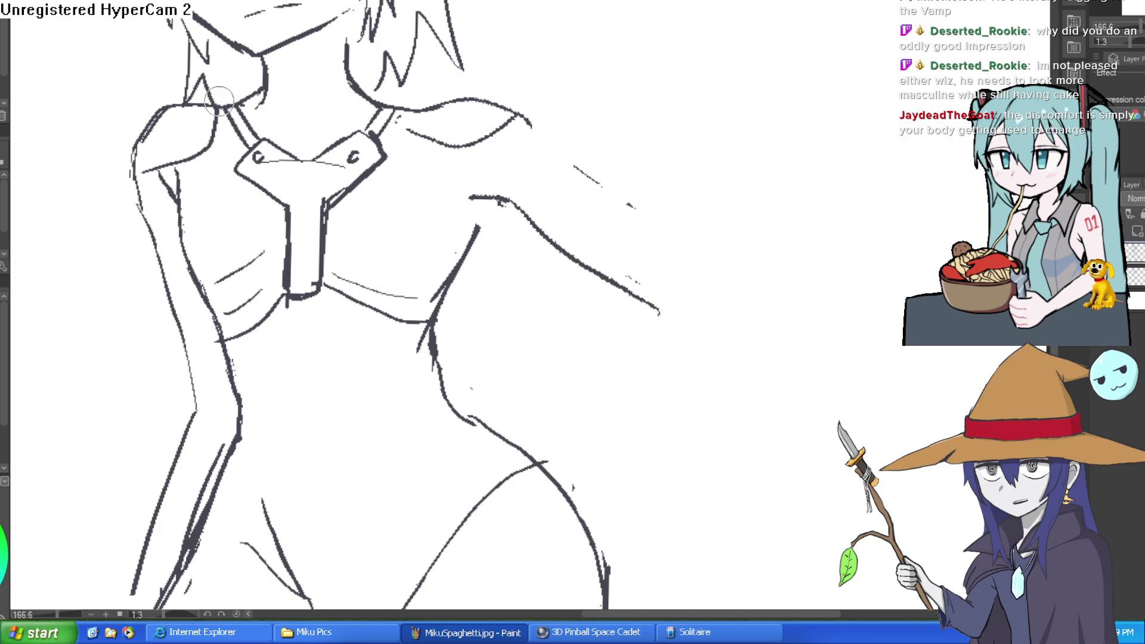
scroll(297, 102, down, 5)
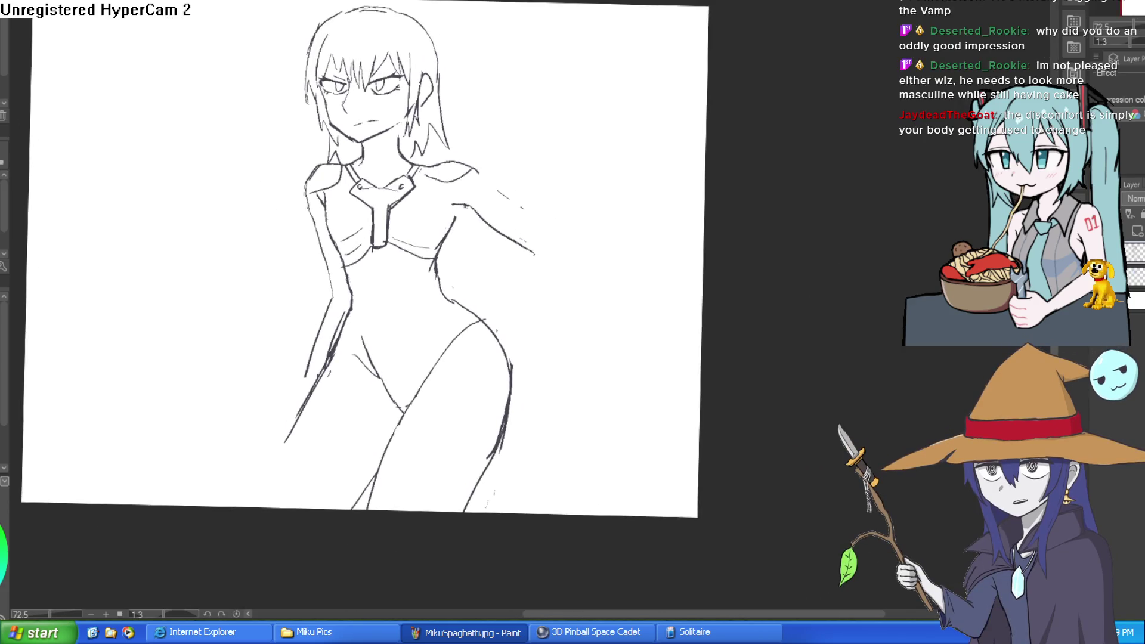
scroll(370, 77, up, 5)
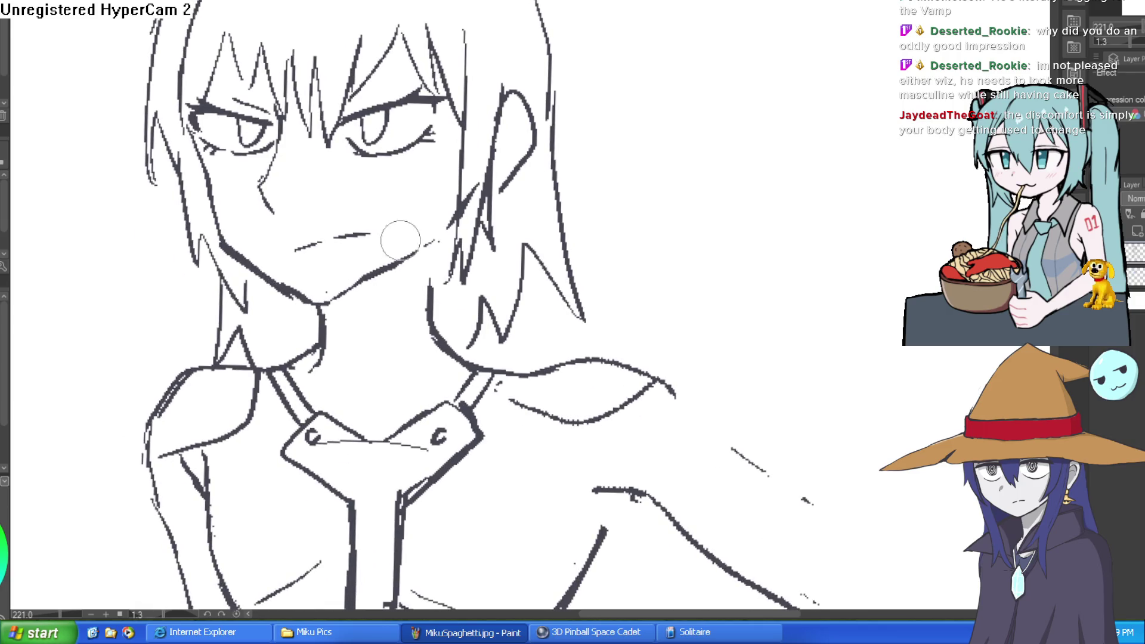
scroll(398, 237, down, 3)
drag(596, 179, 417, 453)
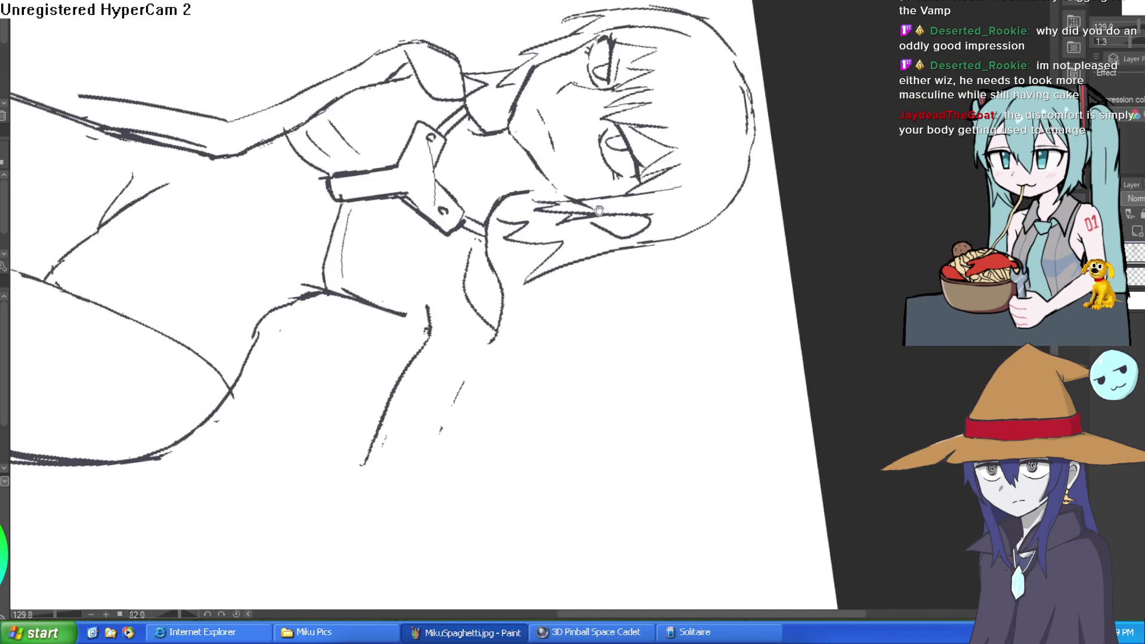
scroll(583, 299, up, 5)
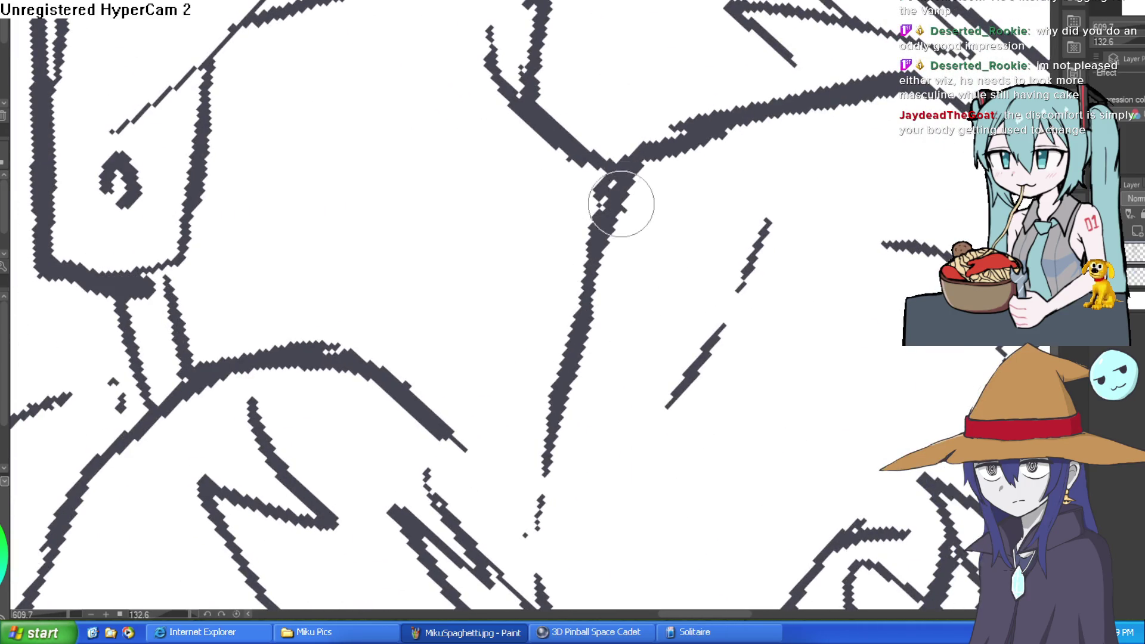
mouse_move(766, 109)
mouse_down()
mouse_move(677, 146)
mouse_move(637, 224)
mouse_up()
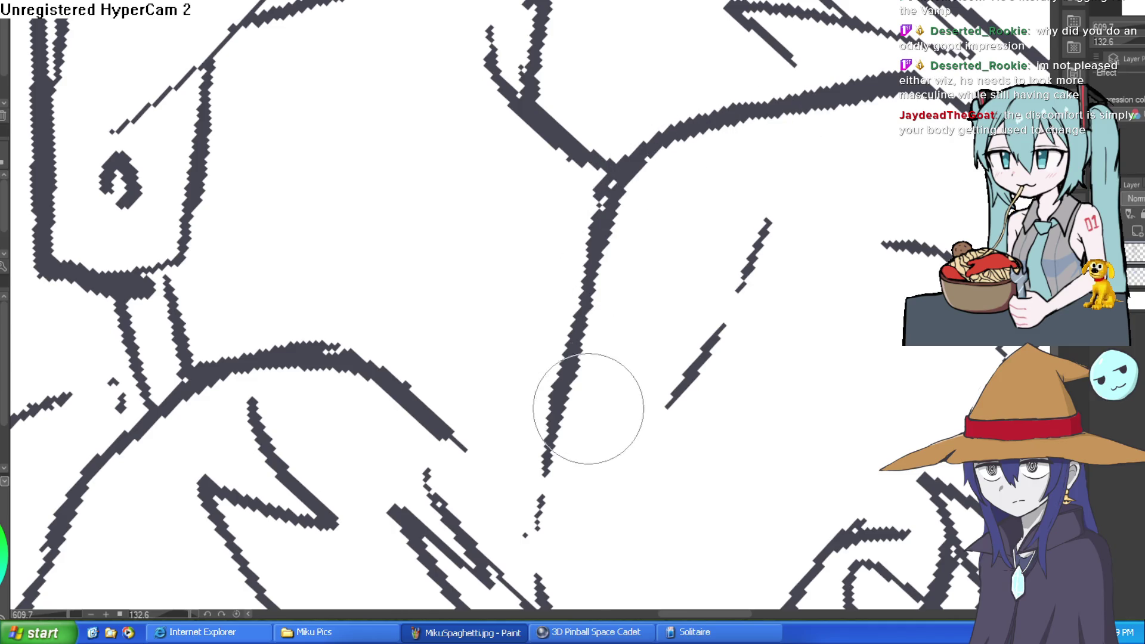
- Turn the view back upright and draw a short navel stroke on the belly
mouse_move(575, 269)
mouse_down()
mouse_move(511, 143)
mouse_move(730, 253)
mouse_up()
scroll(511, 143, down, 4)
scroll(731, 253, down, 5)
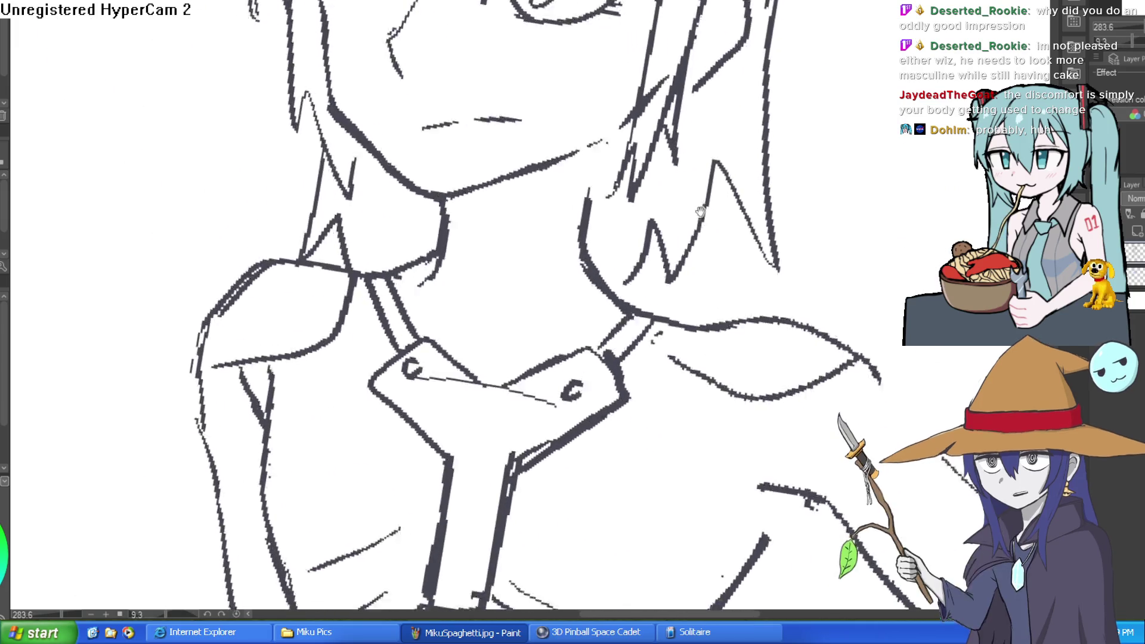
drag(844, 203, 752, 80)
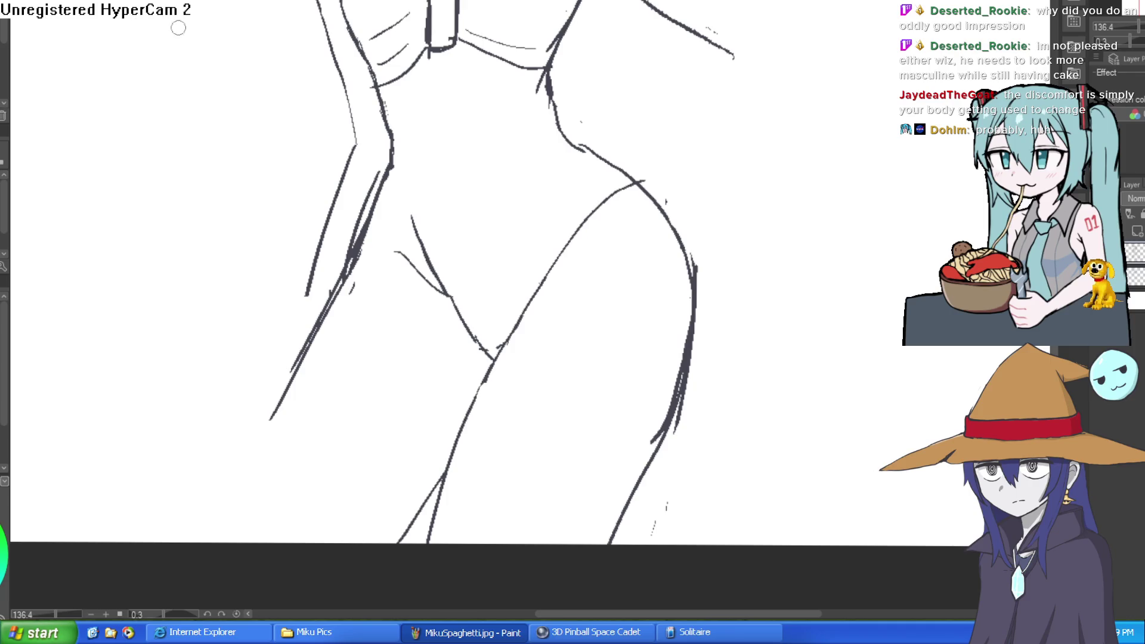
drag(469, 182, 476, 208)
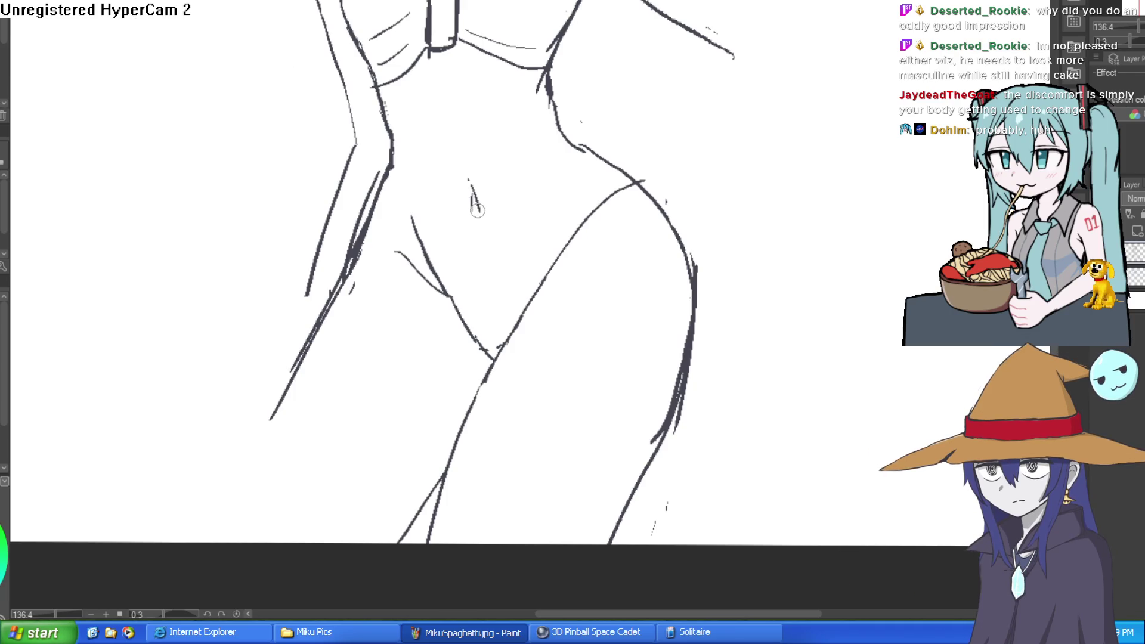
scroll(439, 223, down, 2)
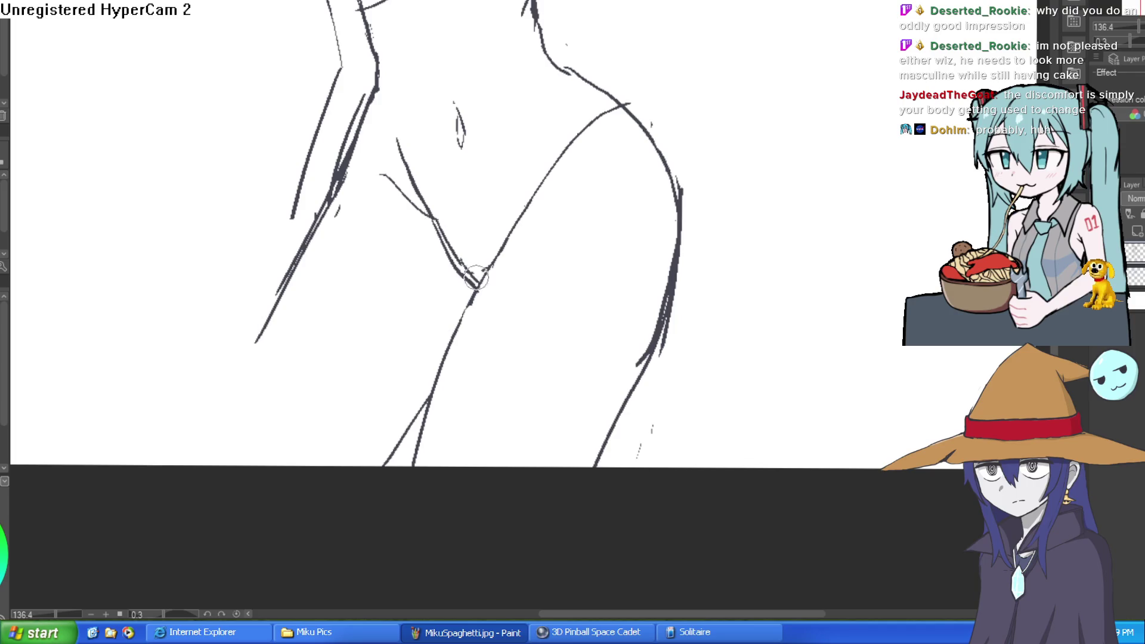
scroll(576, 215, down, 3)
- Darken the torso's right edge and redraw the thigh's outer edge further down
drag(576, 216, 710, 214)
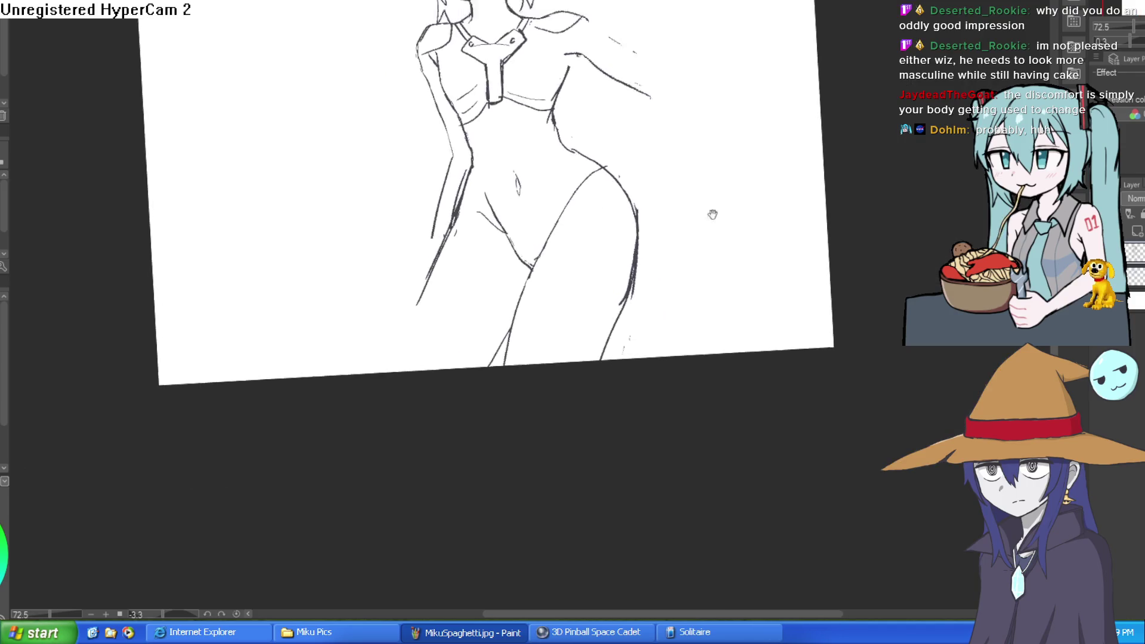
scroll(169, 123, up, 2)
mouse_move(552, 170)
mouse_down()
mouse_move(539, 153)
mouse_move(659, 120)
mouse_move(565, 63)
mouse_move(489, 185)
mouse_up()
scroll(466, 179, up, 3)
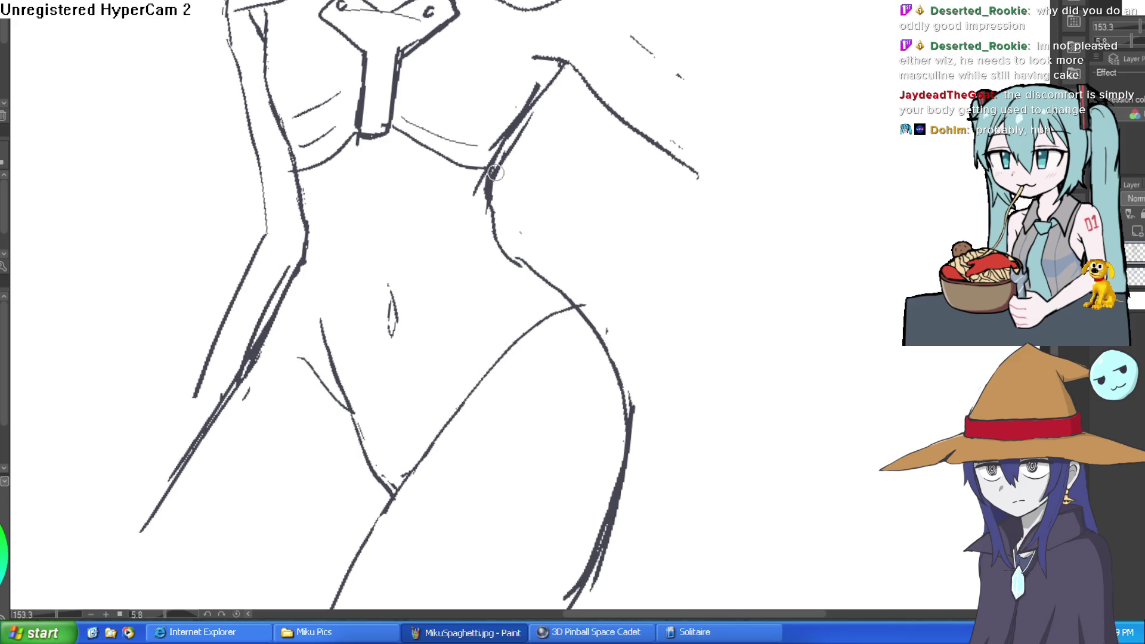
mouse_move(509, 139)
mouse_down()
mouse_move(486, 200)
mouse_move(557, 292)
mouse_move(629, 453)
mouse_move(686, 201)
mouse_move(500, 471)
mouse_up()
key(ctrl+z)
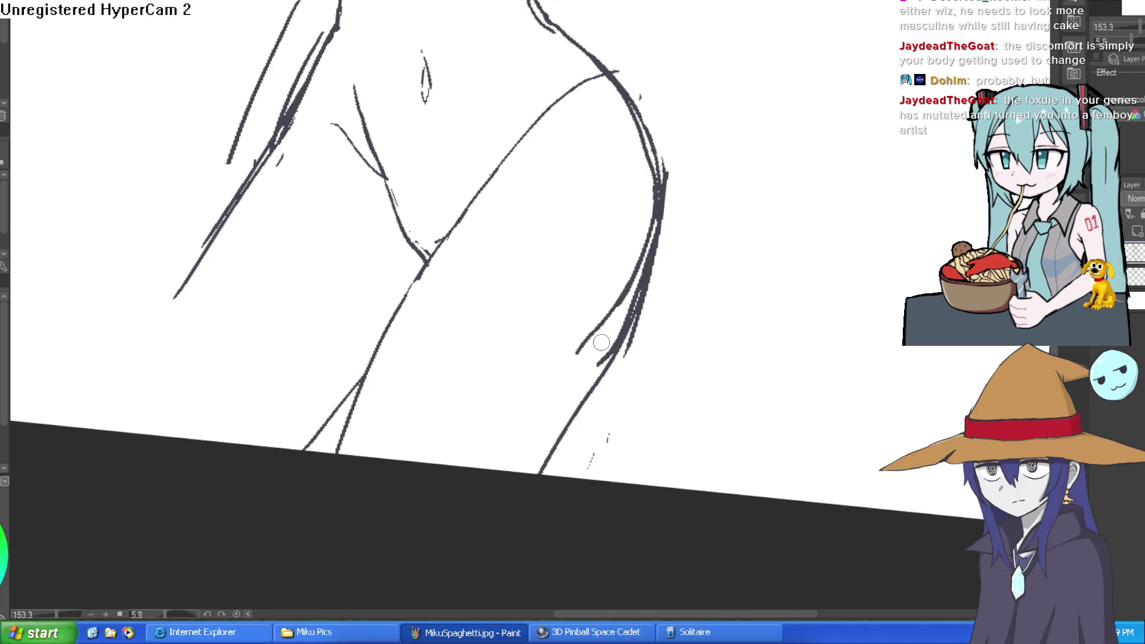
drag(649, 245, 577, 357)
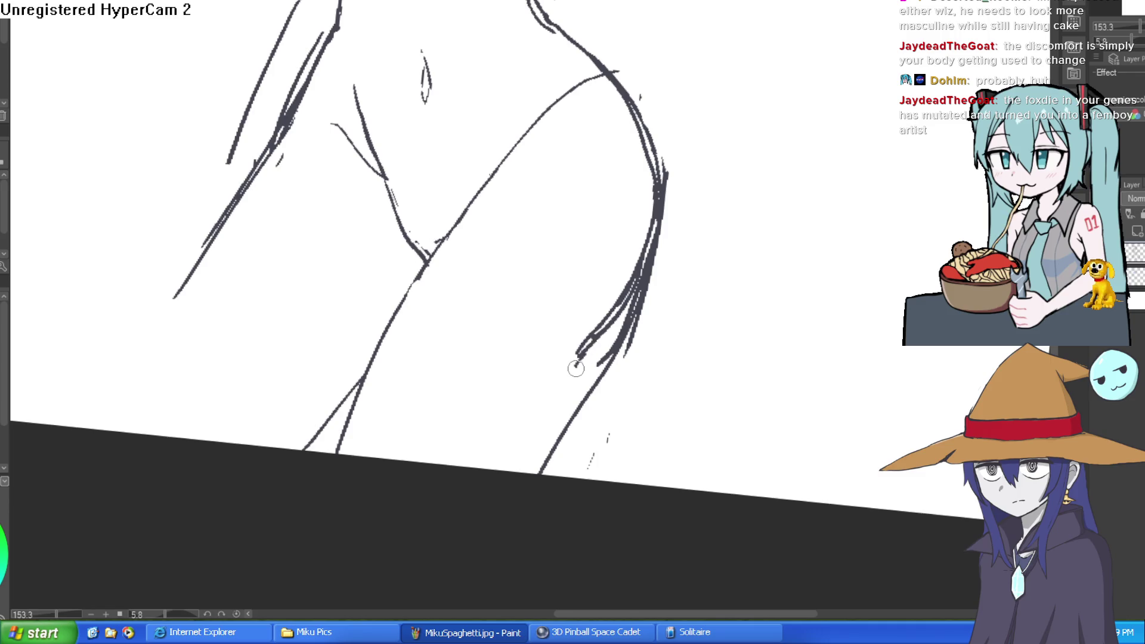
drag(554, 415, 523, 473)
- Add strokes along both legs, erase the crotch line, and extend the diagonal line to the waist
drag(425, 264, 356, 454)
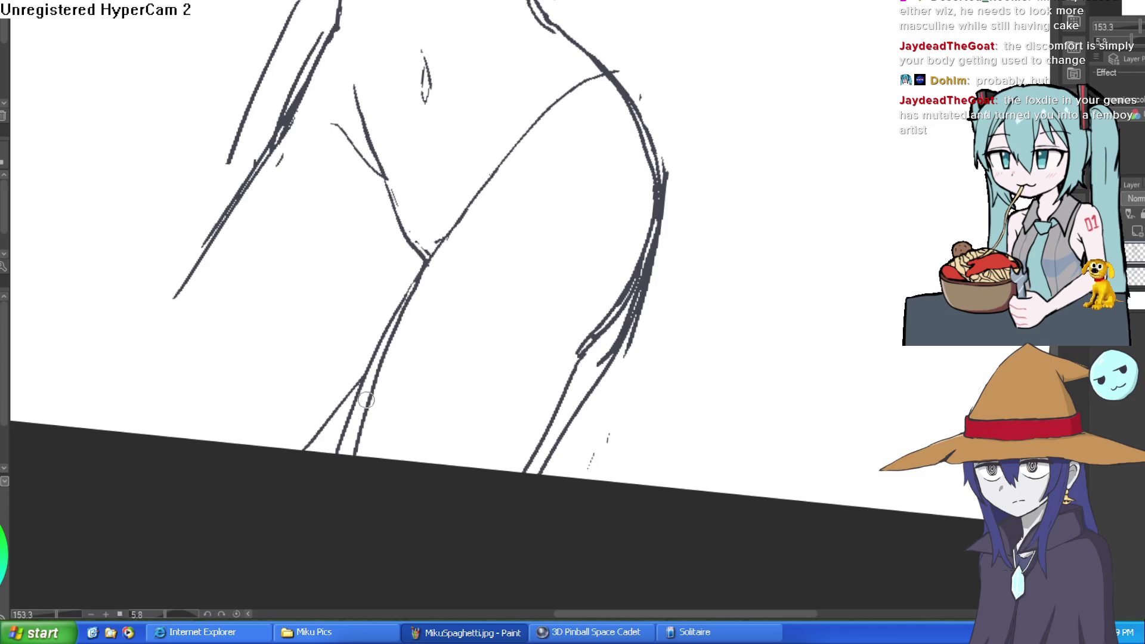
drag(416, 292, 281, 411)
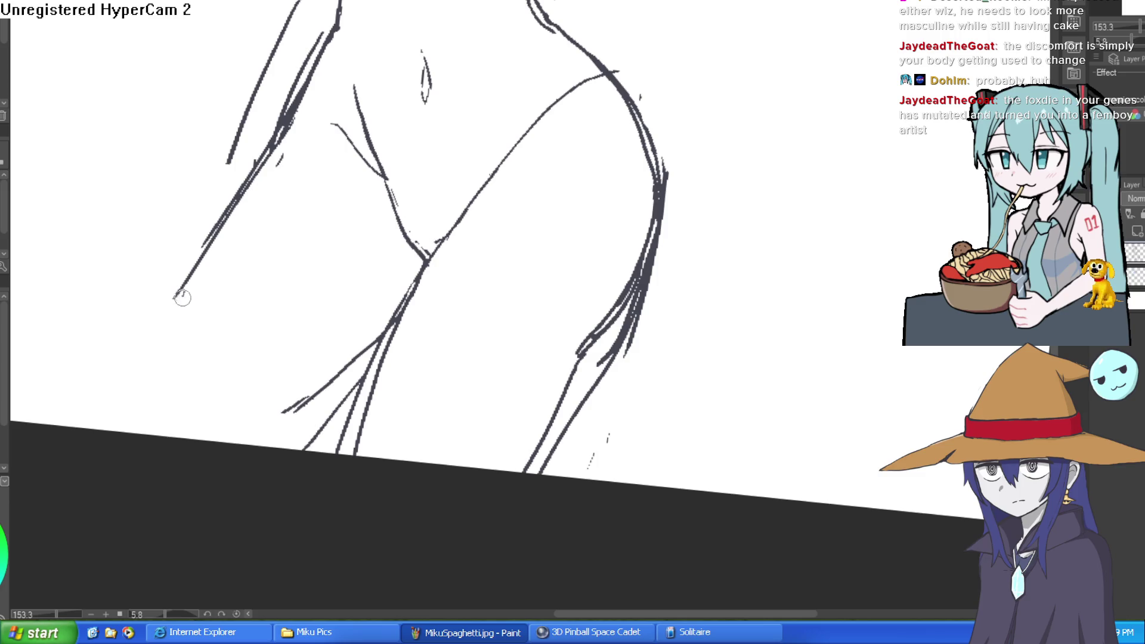
drag(182, 295, 80, 429)
drag(298, 398, 244, 444)
drag(342, 401, 313, 456)
mouse_move(346, 422)
mouse_down()
mouse_move(319, 451)
mouse_move(340, 411)
mouse_up()
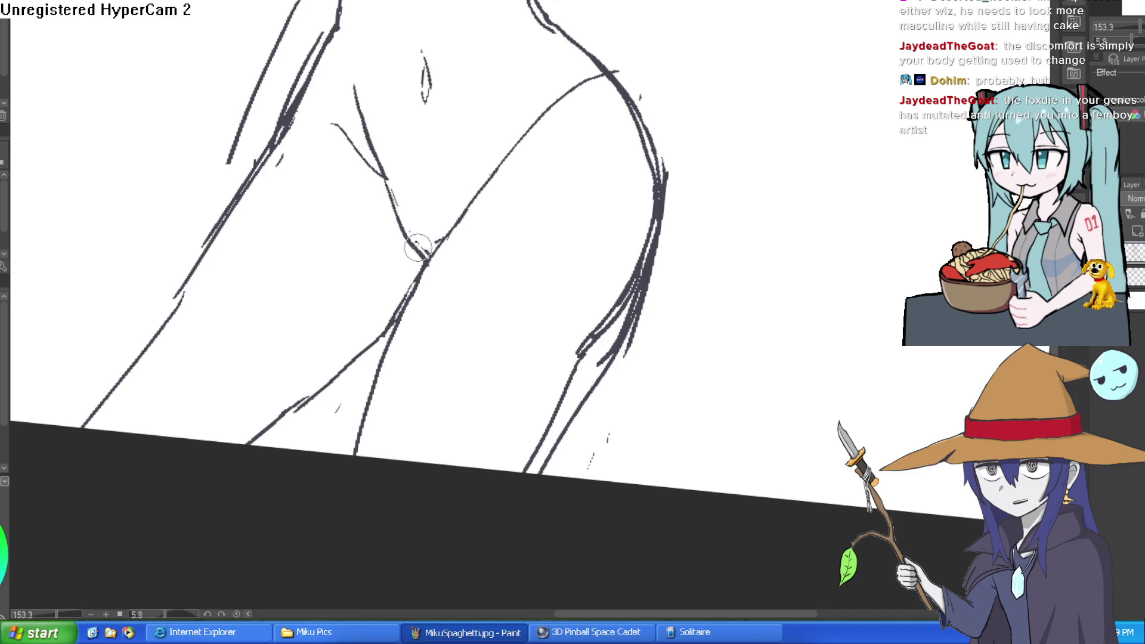
mouse_move(417, 248)
mouse_down()
mouse_move(408, 230)
mouse_move(426, 250)
mouse_move(396, 230)
mouse_move(397, 212)
mouse_move(416, 255)
mouse_move(379, 166)
mouse_up()
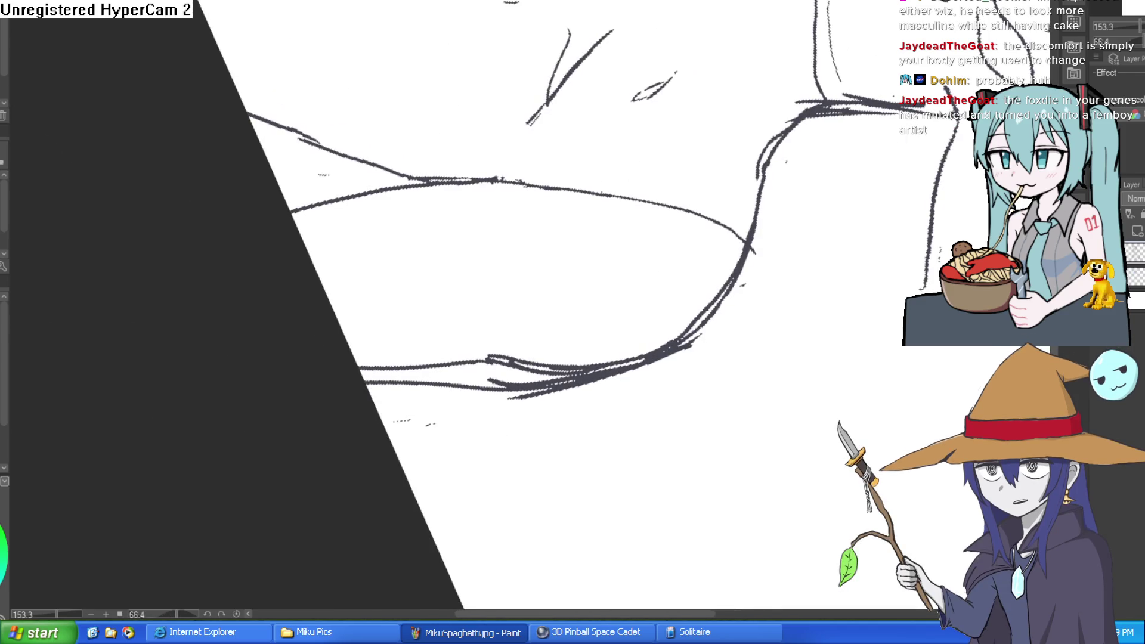
drag(553, 101, 513, 179)
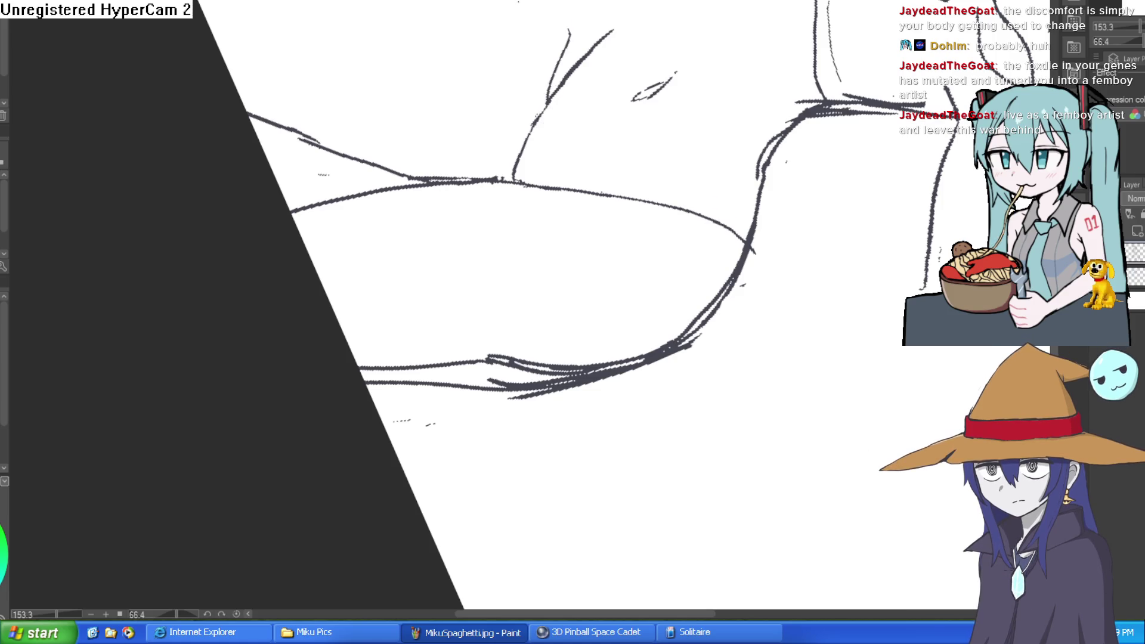
- Turn the canvas upright, then pan and zoom out to show the torso, hips and legs
drag(536, 11, 485, 76)
drag(557, 94, 598, 33)
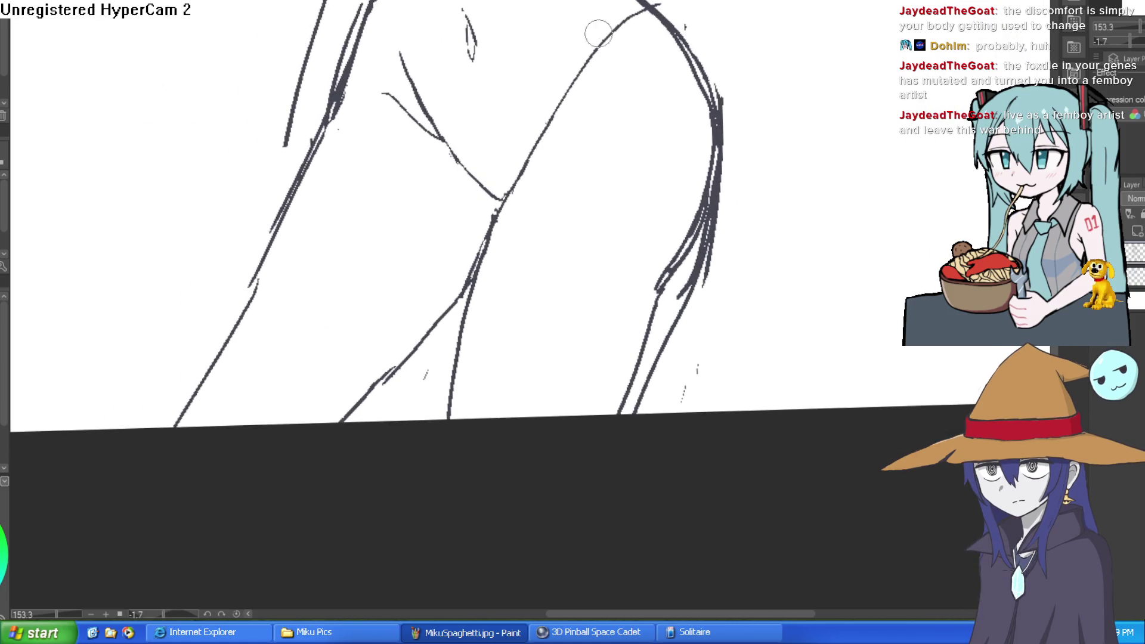
mouse_move(563, 137)
mouse_down()
mouse_move(616, 123)
mouse_move(644, 191)
mouse_move(652, 266)
mouse_move(665, 245)
mouse_move(656, 263)
mouse_move(596, 255)
mouse_move(625, 241)
mouse_move(689, 264)
mouse_move(678, 234)
mouse_move(534, 116)
mouse_up()
scroll(557, 121, up, 1)
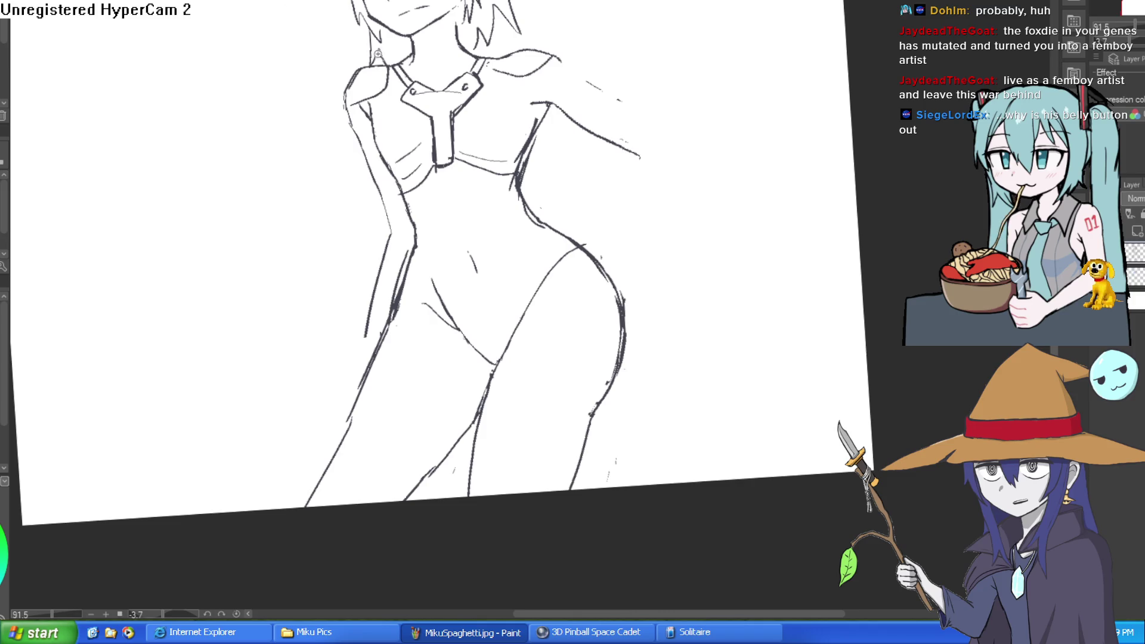
- Mark the navel, add a line beside the hip, and clean up extra waist strokes
scroll(473, 260, up, 3)
drag(456, 230, 477, 274)
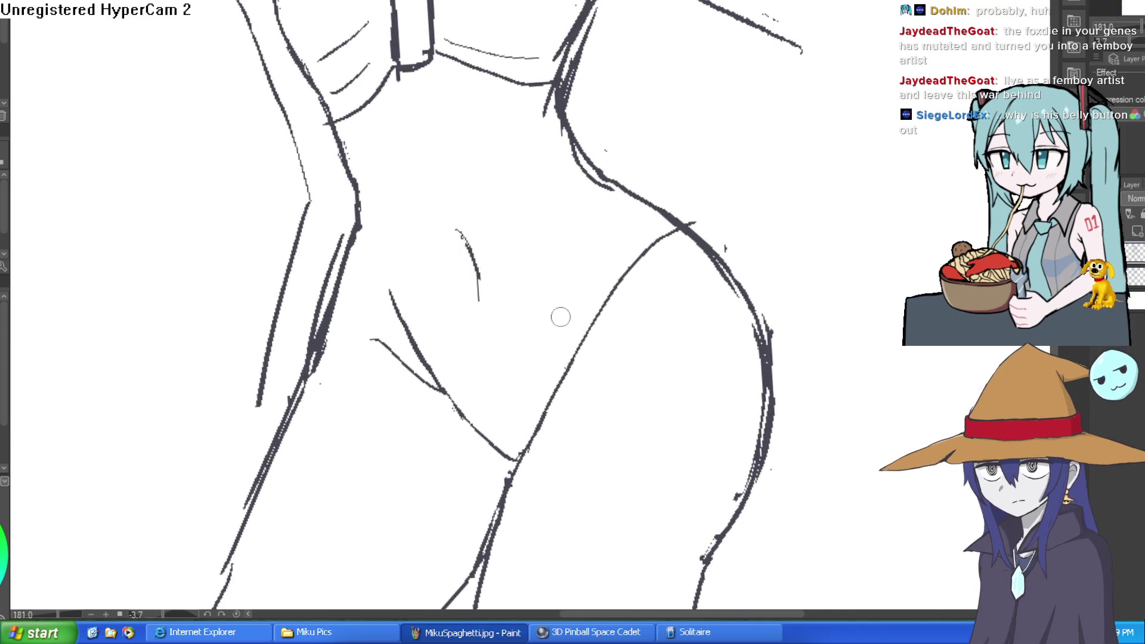
drag(576, 351, 608, 263)
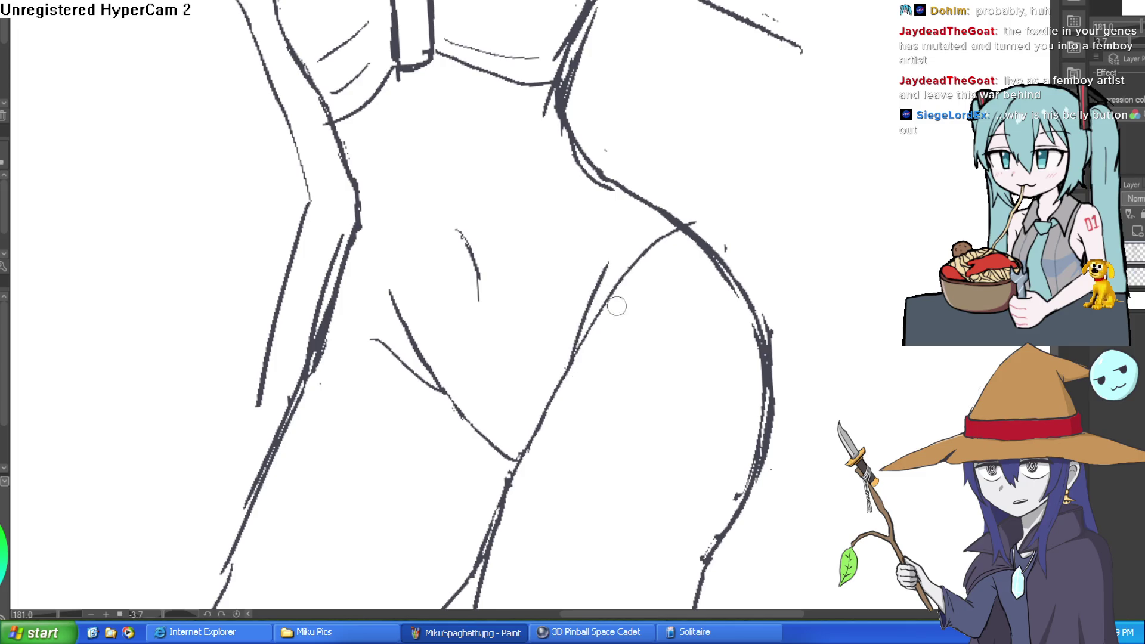
scroll(677, 467, up, 2)
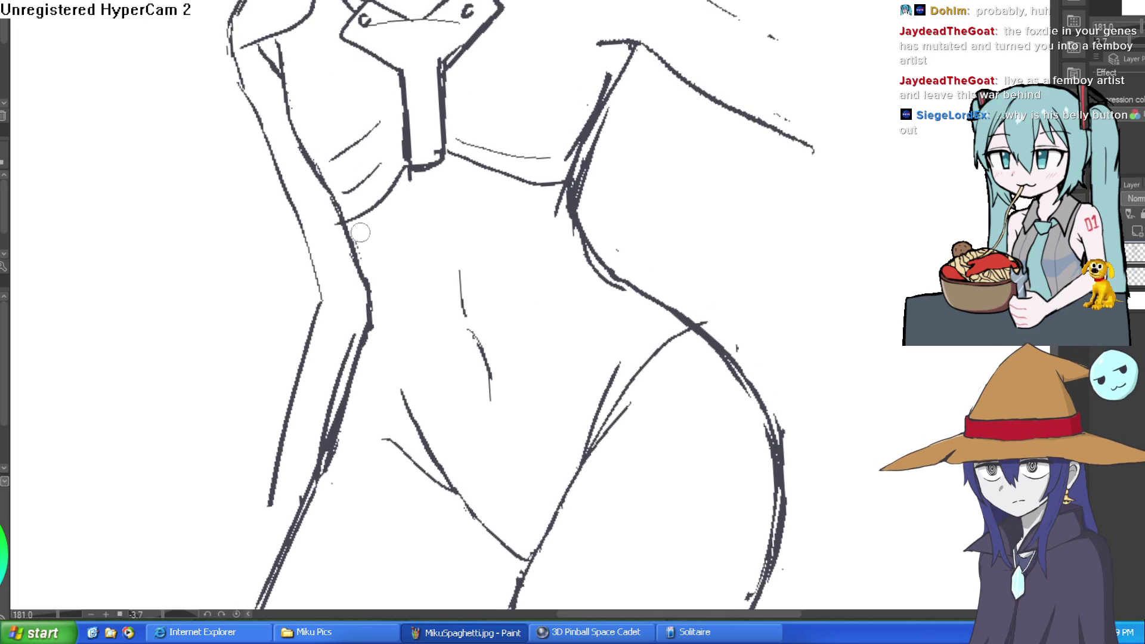
drag(361, 284, 357, 280)
drag(358, 322, 361, 337)
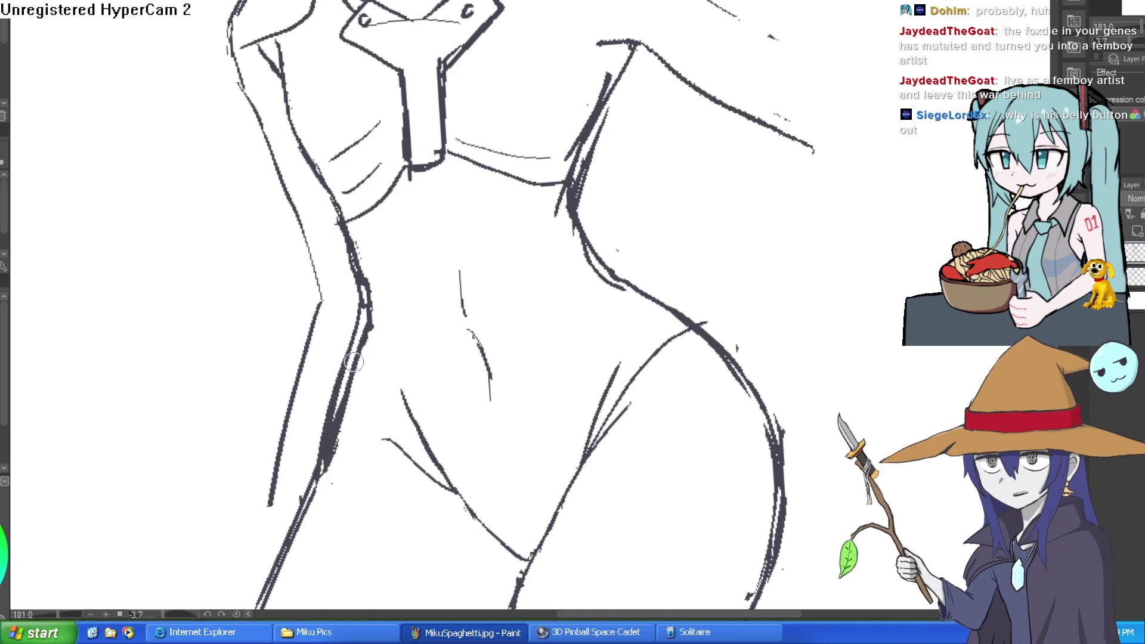
drag(358, 441, 360, 253)
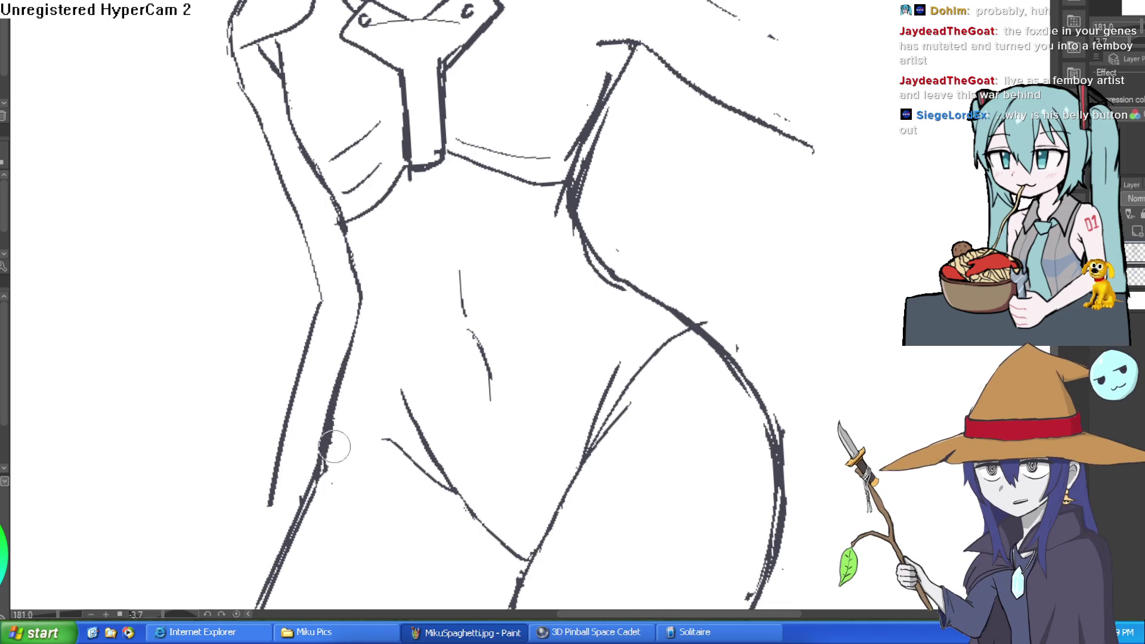
scroll(387, 298, down, 5)
scroll(491, 195, up, 5)
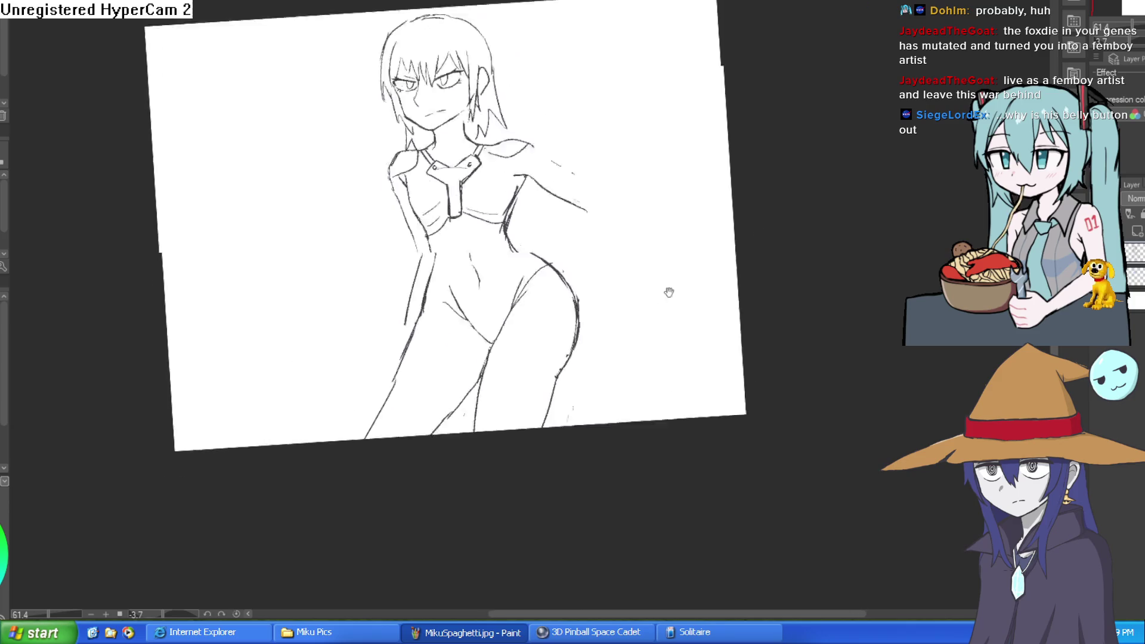
- Extend the right leg outline, undoing one stray stroke down the leg
mouse_move(667, 291)
mouse_down()
mouse_move(644, 289)
mouse_move(639, 217)
mouse_move(635, 245)
mouse_up()
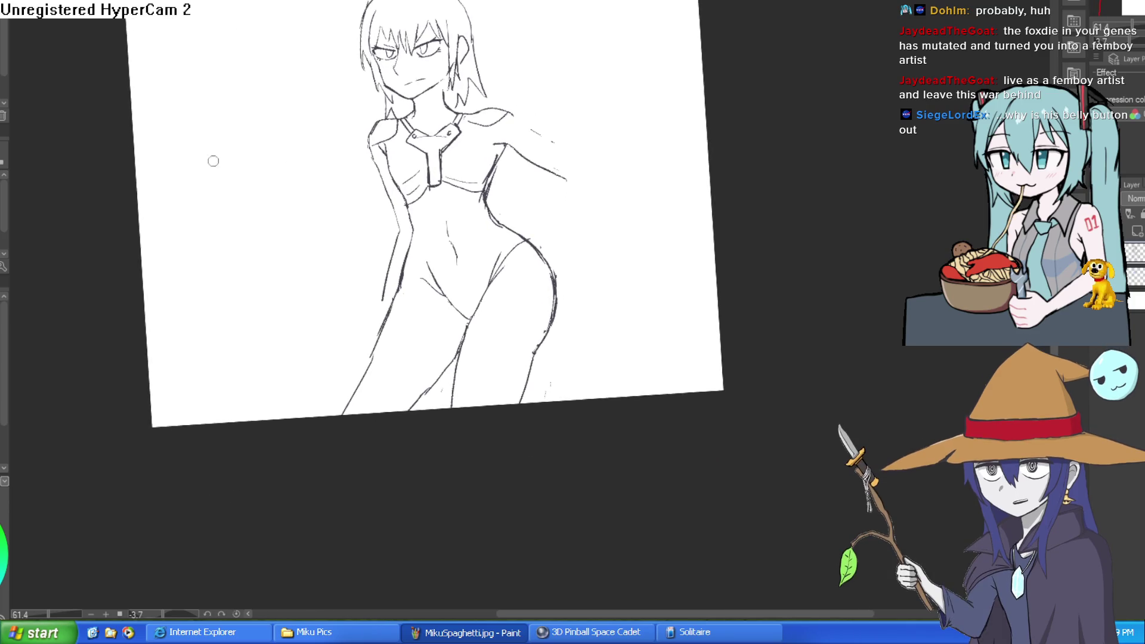
scroll(527, 112, up, 5)
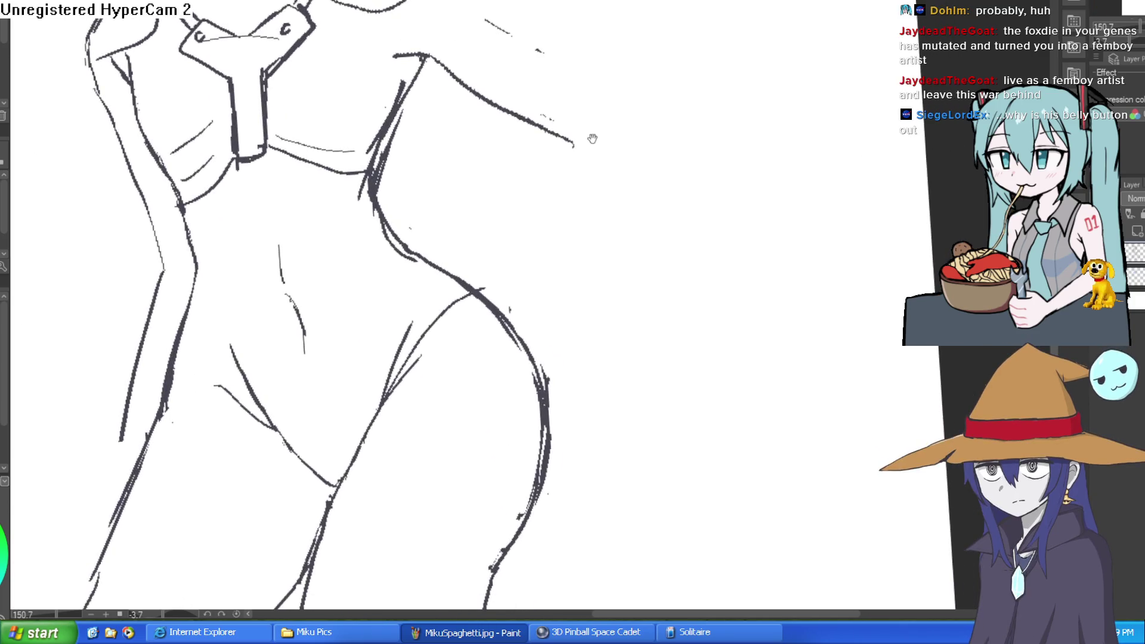
drag(593, 141, 766, 191)
drag(715, 127, 716, 113)
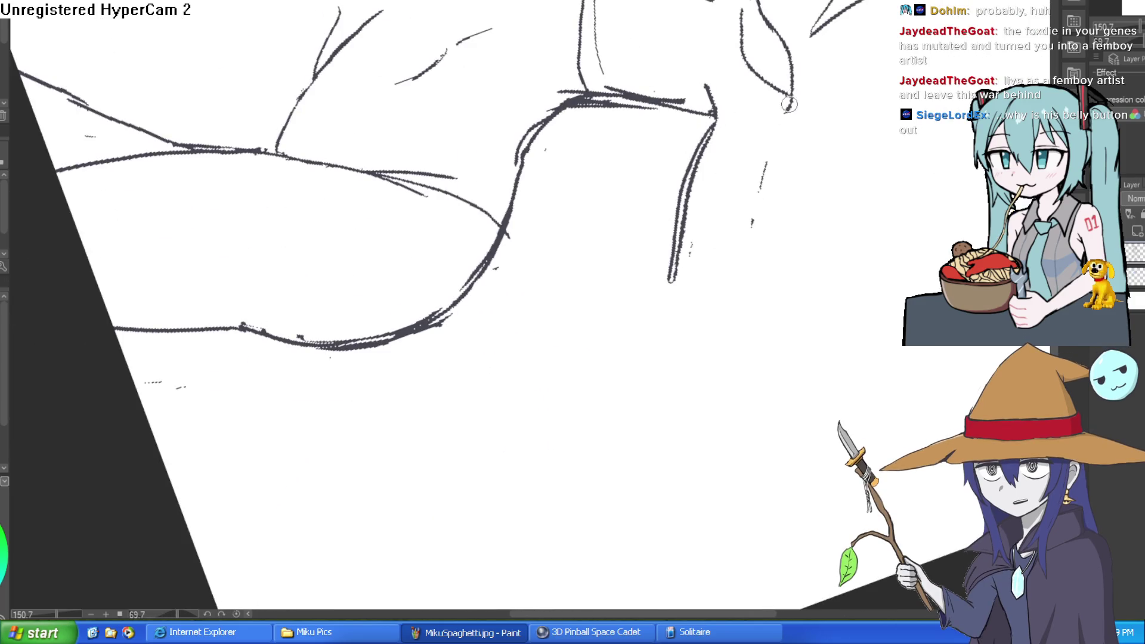
mouse_move(773, 153)
mouse_down()
mouse_move(719, 319)
mouse_move(633, 96)
mouse_move(641, 154)
mouse_move(597, 172)
mouse_move(483, 375)
mouse_up()
key(ctrl+z)
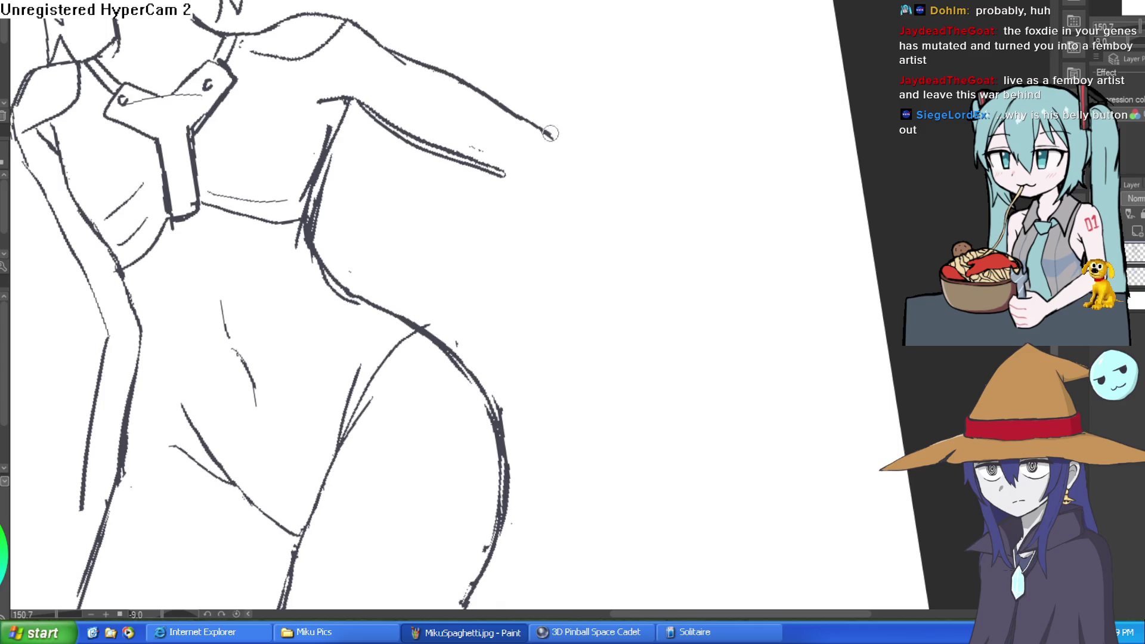
- Try outer and inner forearm contours, undo them, and begin lassoing the arm
drag(563, 164, 457, 352)
mouse_move(523, 146)
mouse_down()
mouse_move(421, 298)
mouse_move(418, 325)
mouse_up()
scroll(578, 181, down, 3)
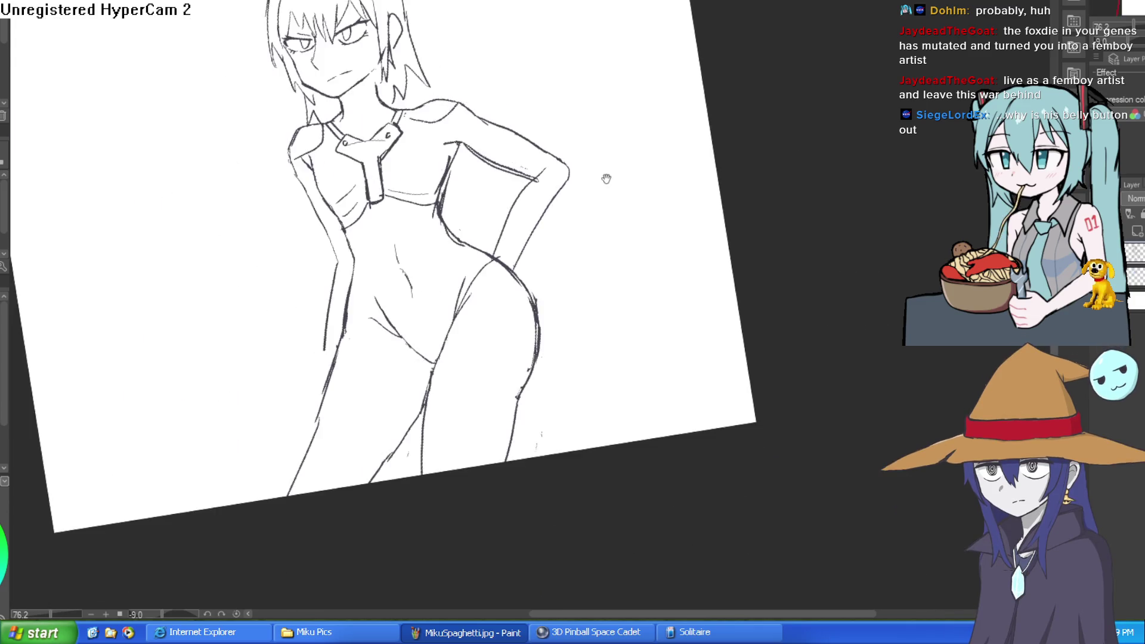
key(ctrl+z)
key(ctrl+z)
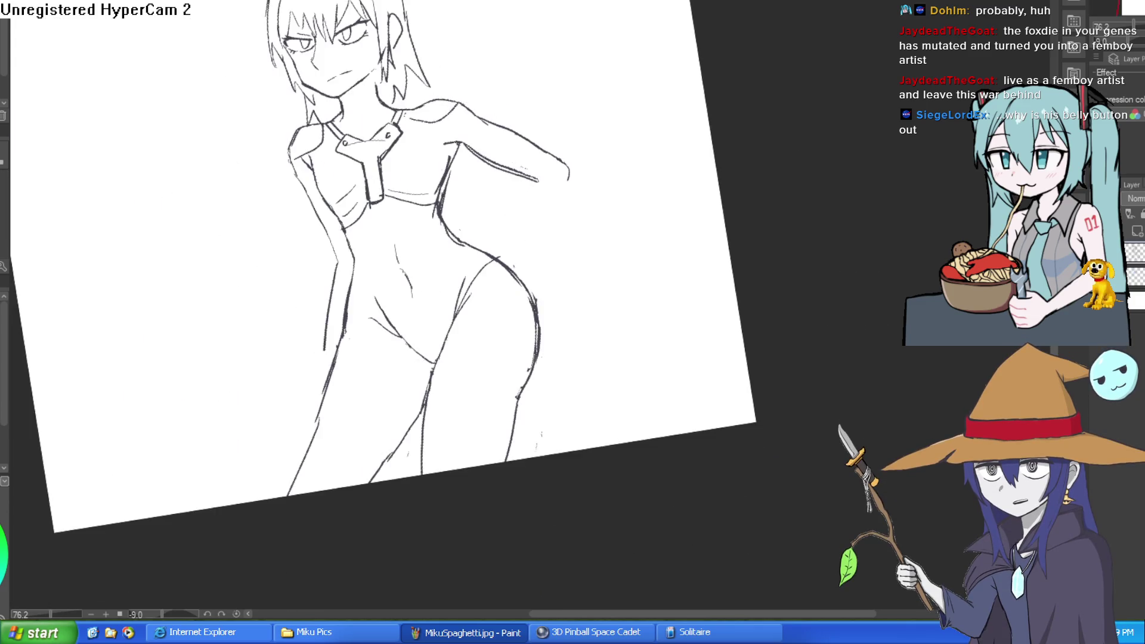
scroll(460, 96, up, 4)
mouse_move(497, 87)
mouse_down()
mouse_move(378, 94)
mouse_move(371, 207)
mouse_up()
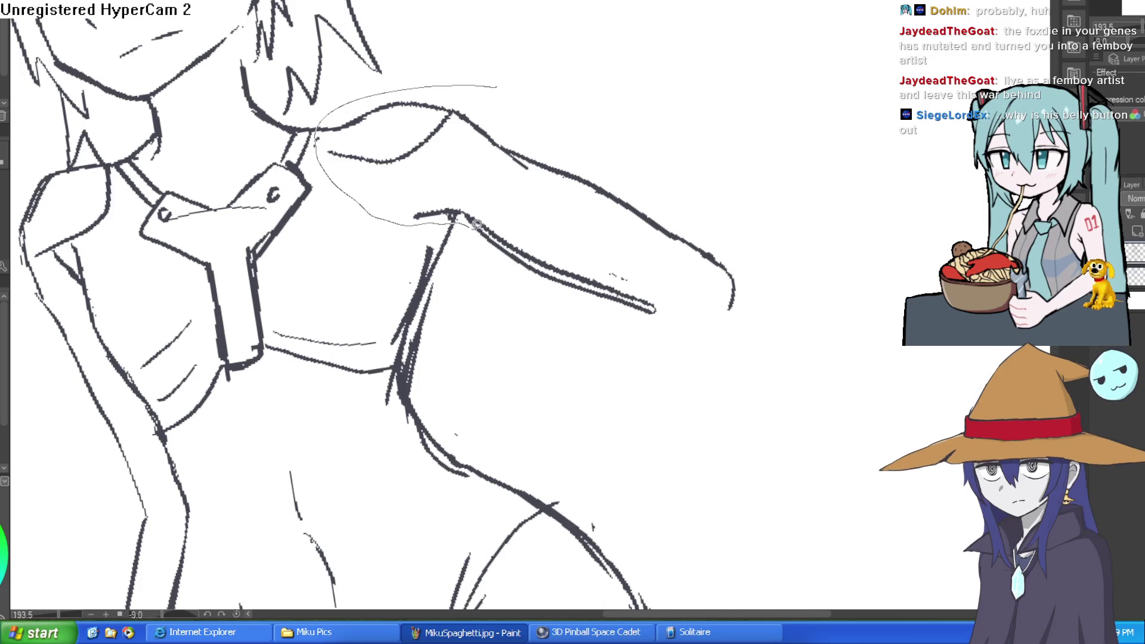
- Lasso the outstretched arm, rotate and lower it at the shoulder with Ctrl+T, then deselect
mouse_move(476, 224)
mouse_down()
mouse_move(708, 370)
mouse_move(524, 74)
mouse_move(497, 86)
mouse_up()
key(ctrl+t)
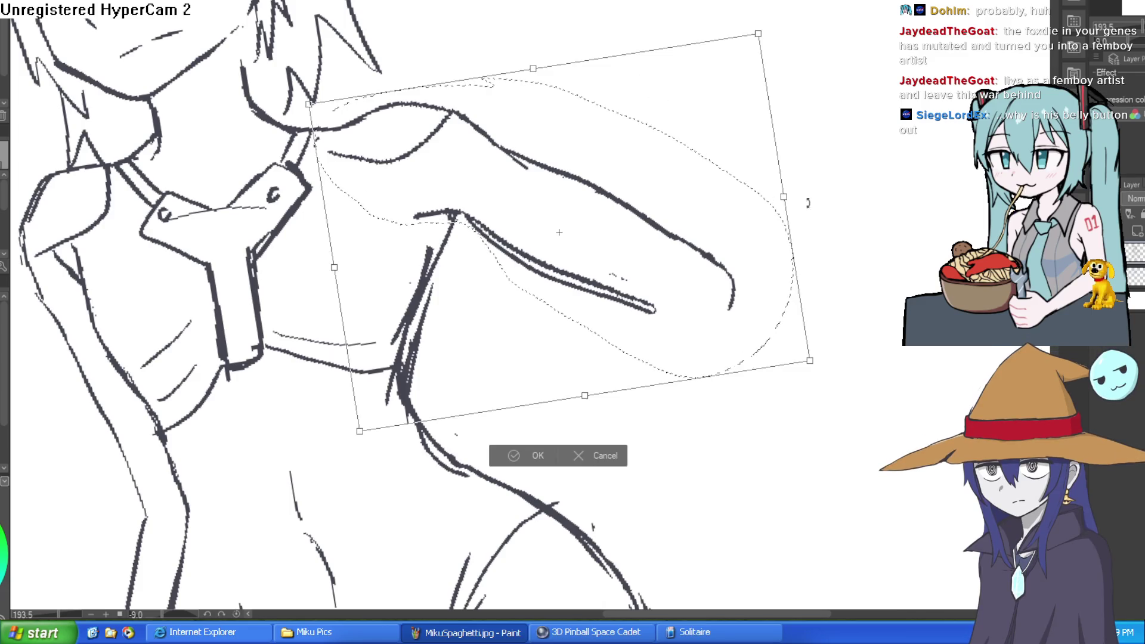
drag(808, 203, 836, 256)
mouse_move(670, 270)
mouse_down()
mouse_move(638, 318)
mouse_move(648, 311)
mouse_up()
drag(823, 235, 818, 205)
mouse_move(635, 270)
mouse_down()
mouse_move(642, 259)
mouse_move(589, 307)
mouse_up()
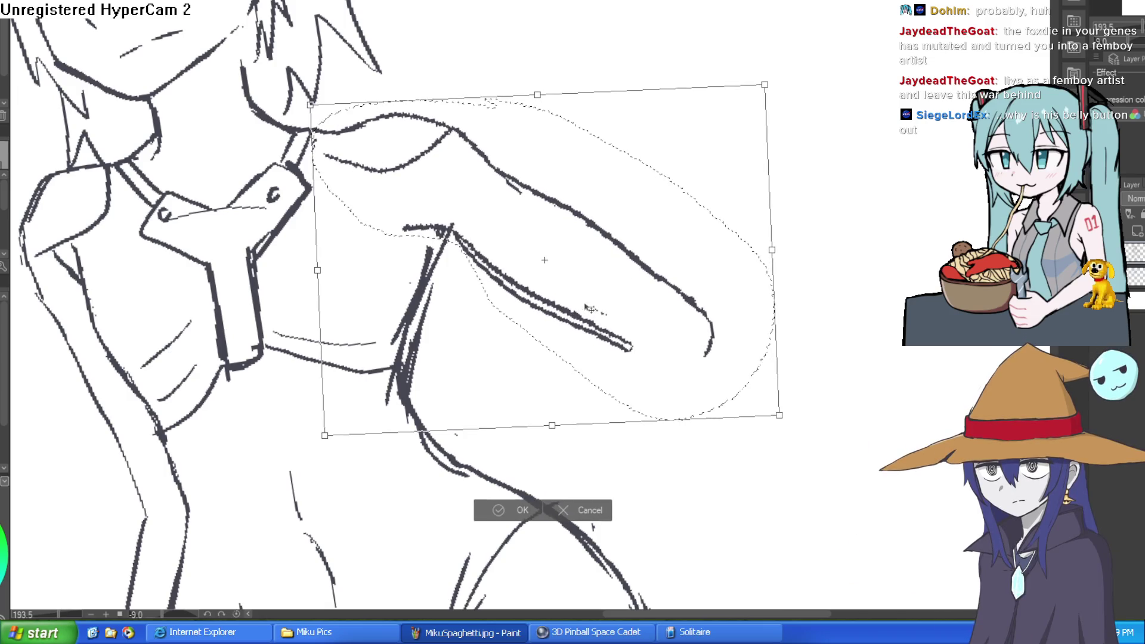
click(499, 510)
click(424, 495)
scroll(142, 123, down, 4)
- Draw outer and inner forearm lines bending down to a hand resting on the hip
scroll(143, 124, up, 2)
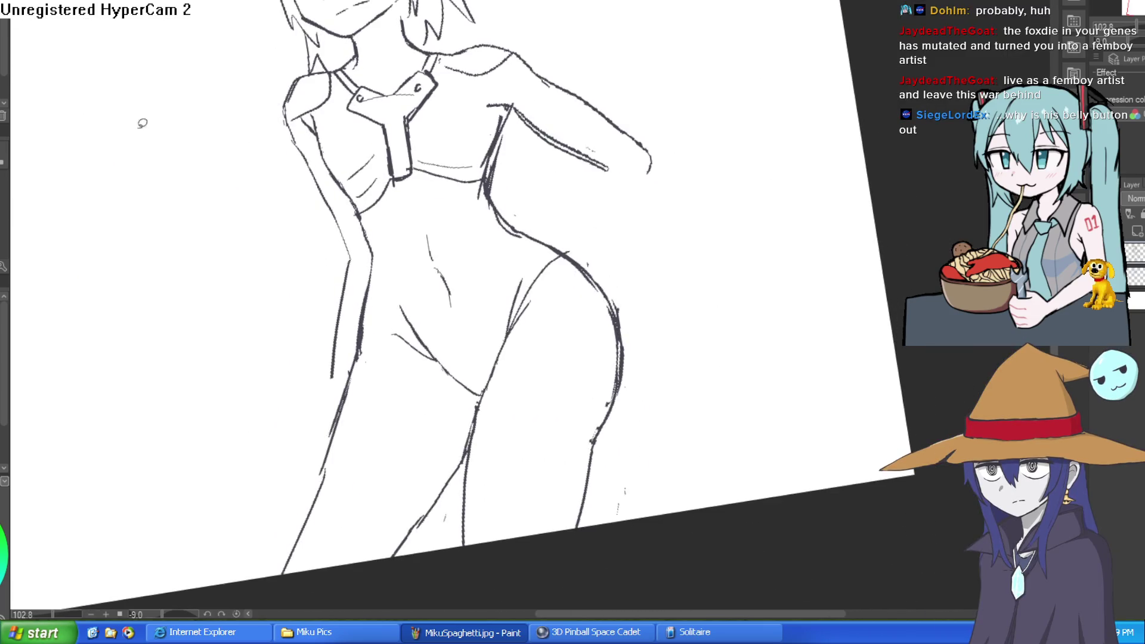
drag(428, 34, 453, 54)
drag(675, 169, 597, 327)
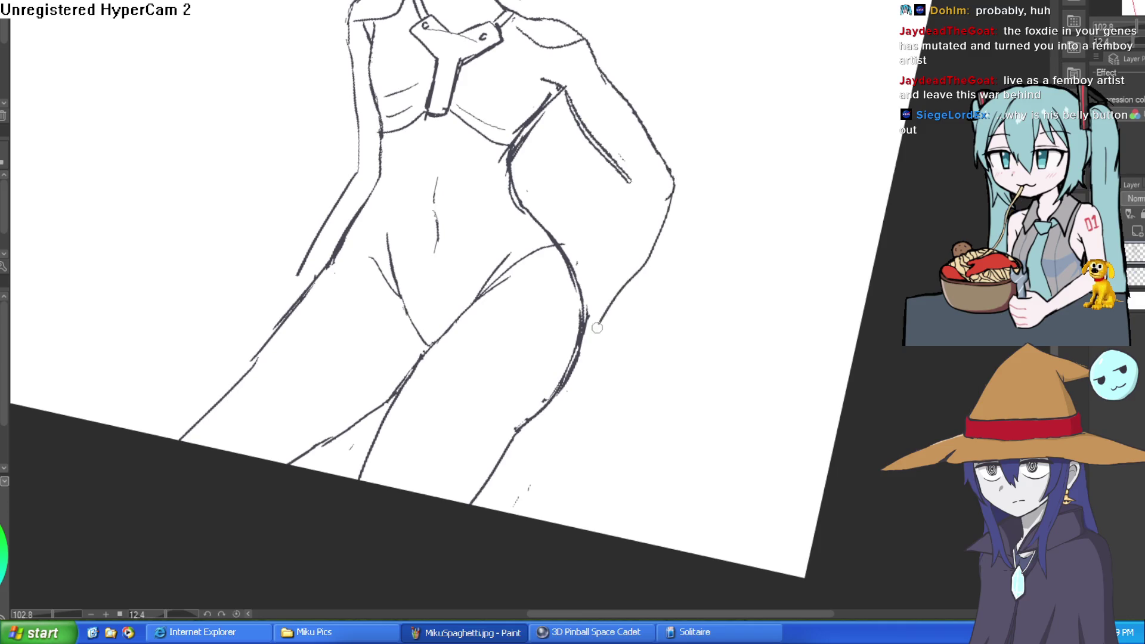
key(ctrl+z)
drag(676, 186, 587, 322)
mouse_move(634, 172)
mouse_down()
mouse_move(593, 252)
mouse_move(584, 343)
mouse_move(547, 374)
mouse_up()
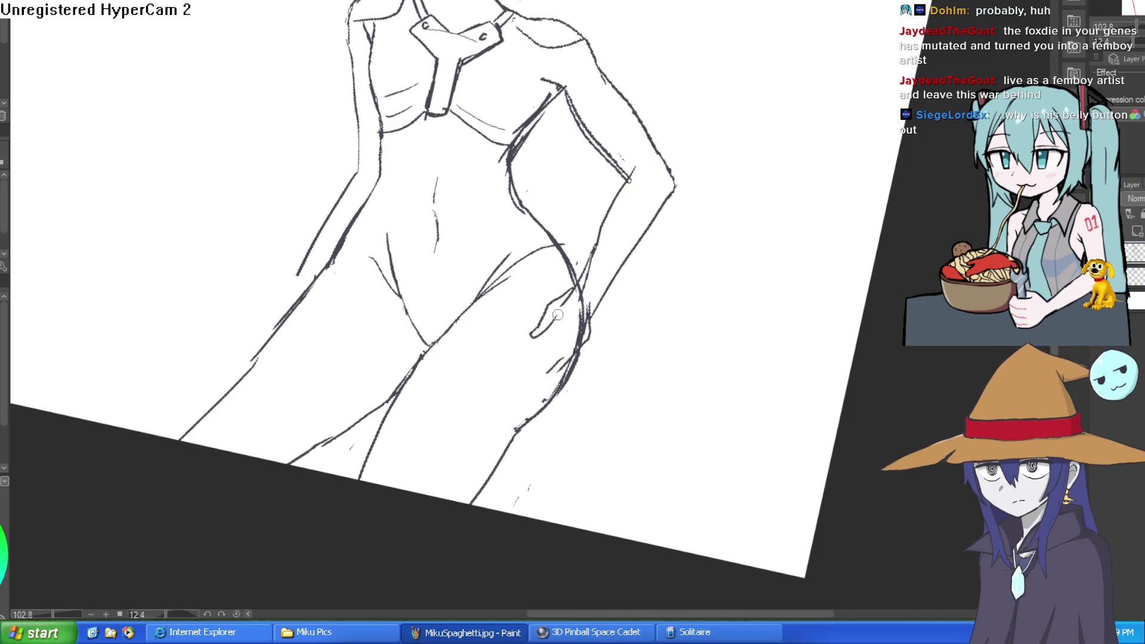
drag(528, 383, 554, 322)
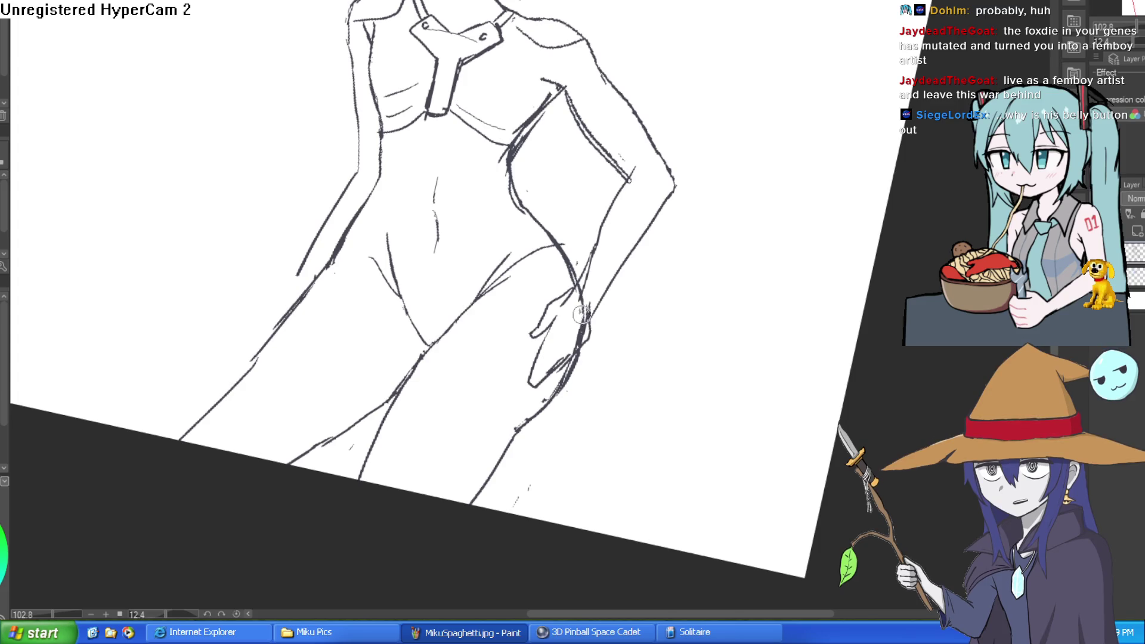
- Pan out to the whole sketch and reset the view's flip and rotation with H
scroll(736, 145, down, 3)
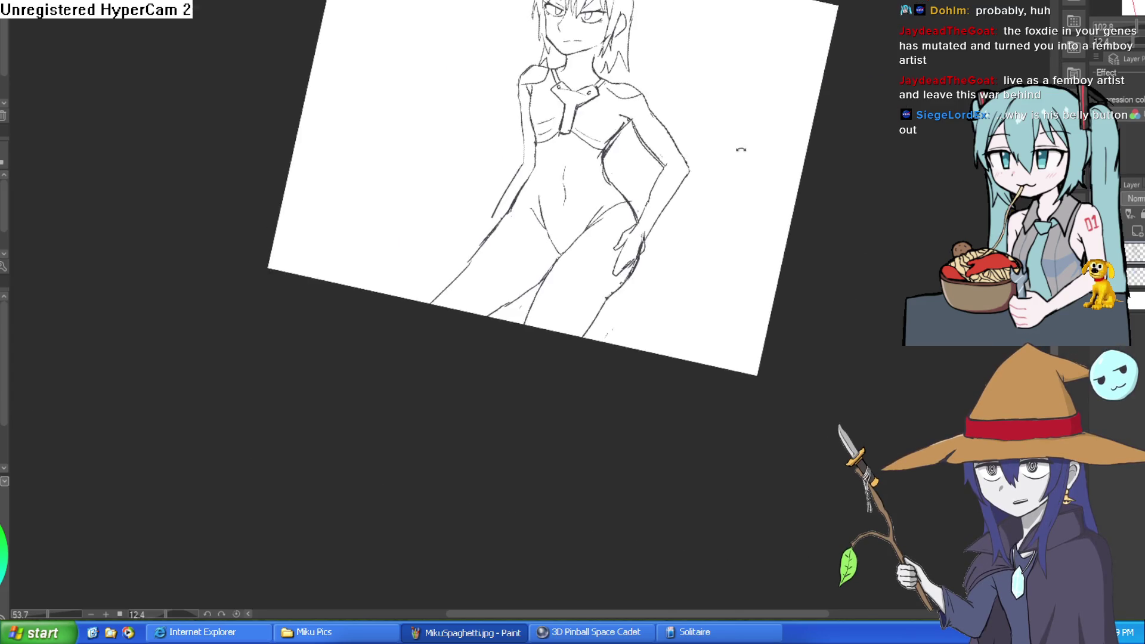
mouse_move(736, 145)
mouse_down()
mouse_move(665, 140)
mouse_move(690, 179)
mouse_move(669, 184)
mouse_move(659, 257)
mouse_up()
scroll(668, 191, down, 1)
scroll(664, 205, up, 2)
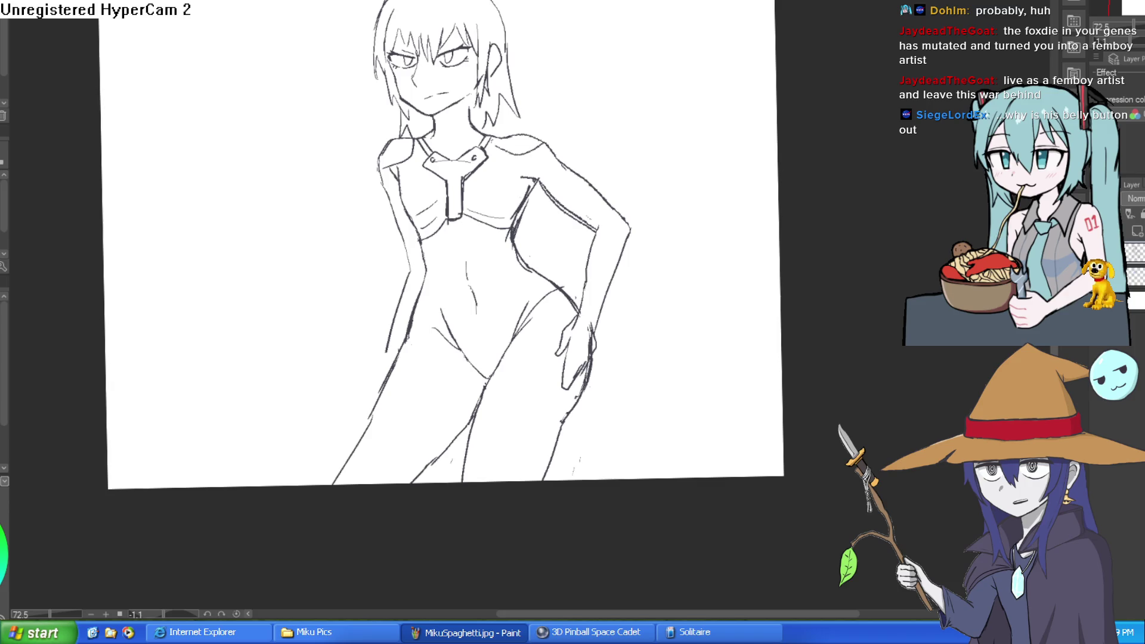
scroll(564, 220, up, 2)
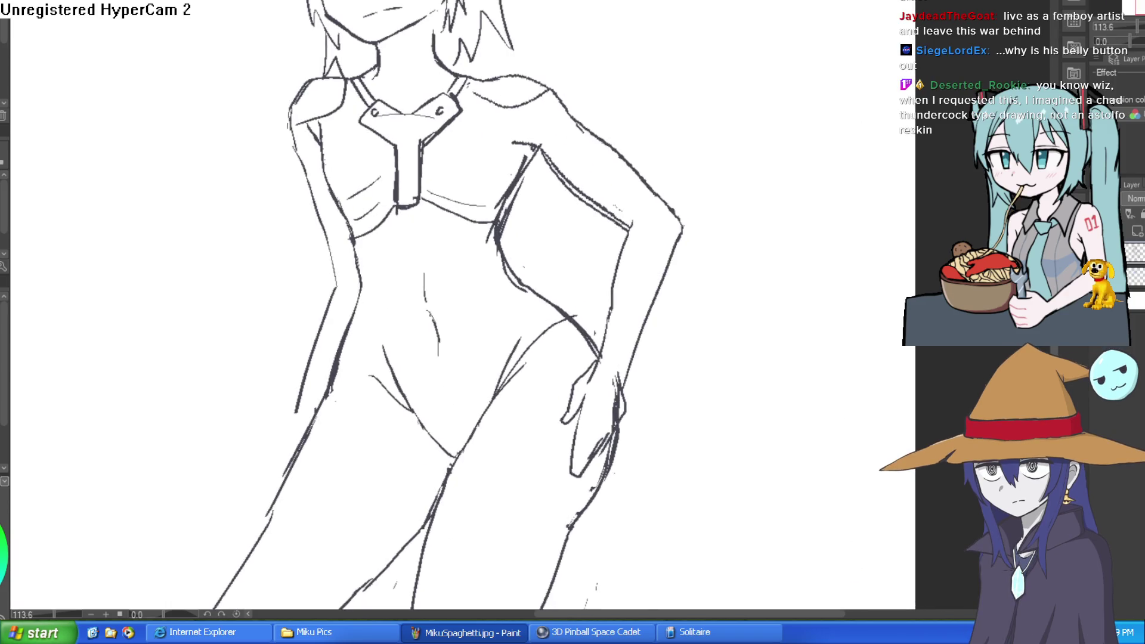
key(h)
scroll(845, 302, down, 3)
drag(825, 291, 763, 258)
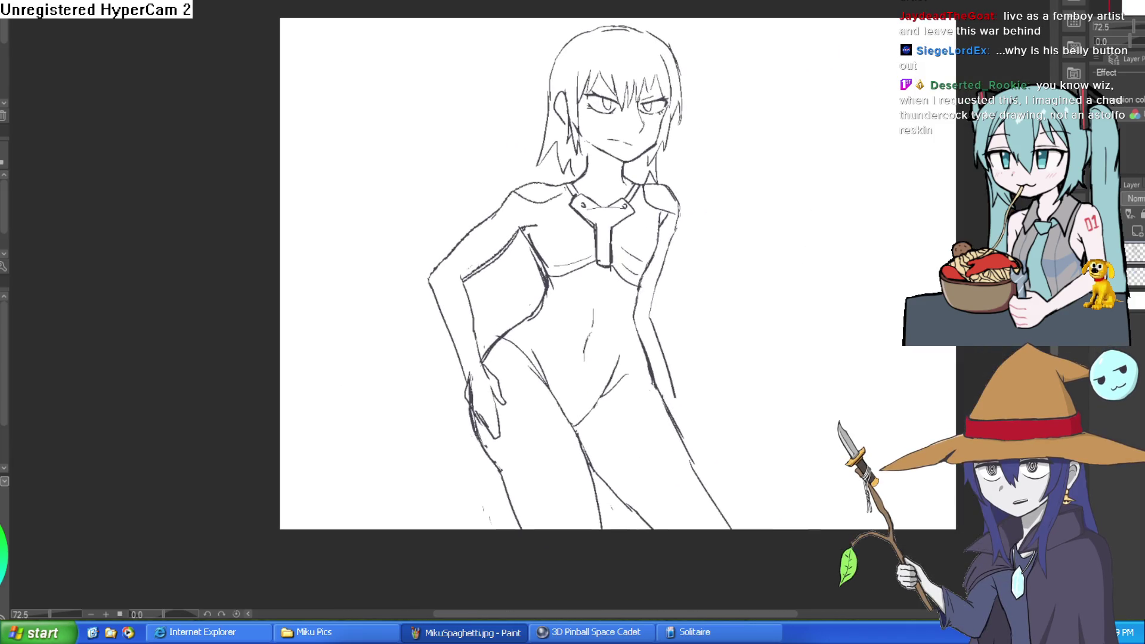
key(h)
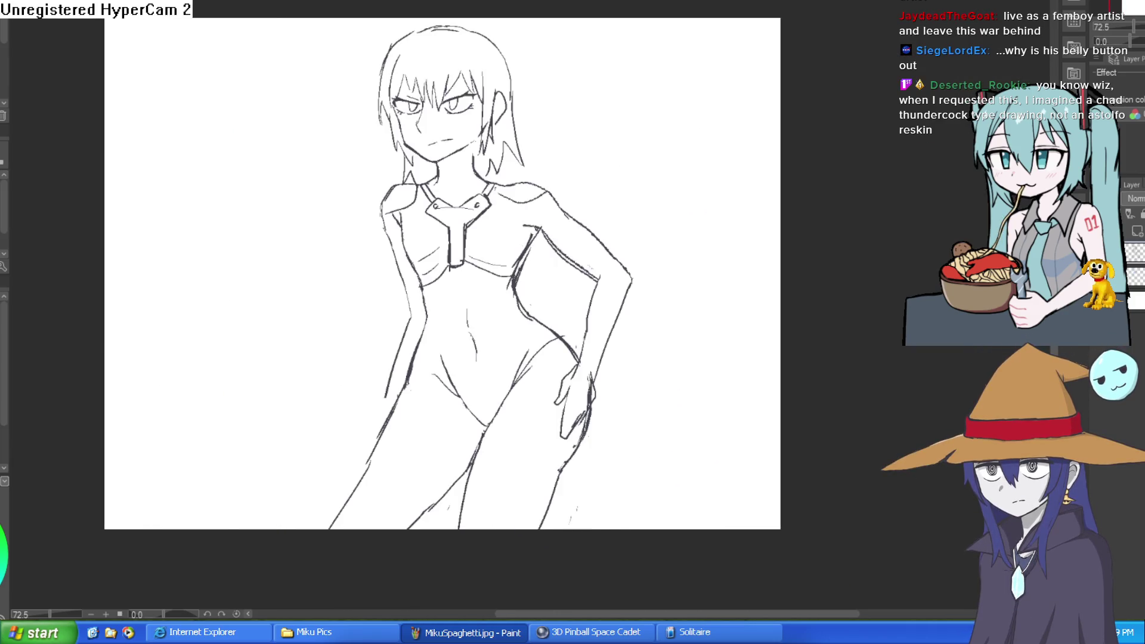
drag(723, 252, 711, 199)
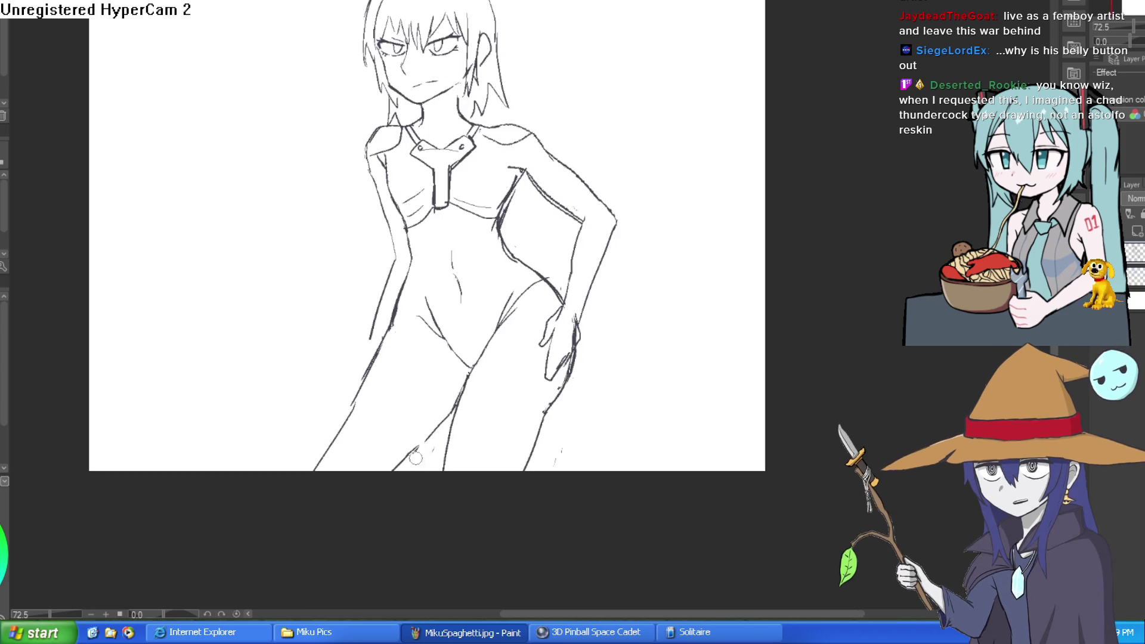
drag(379, 374, 374, 357)
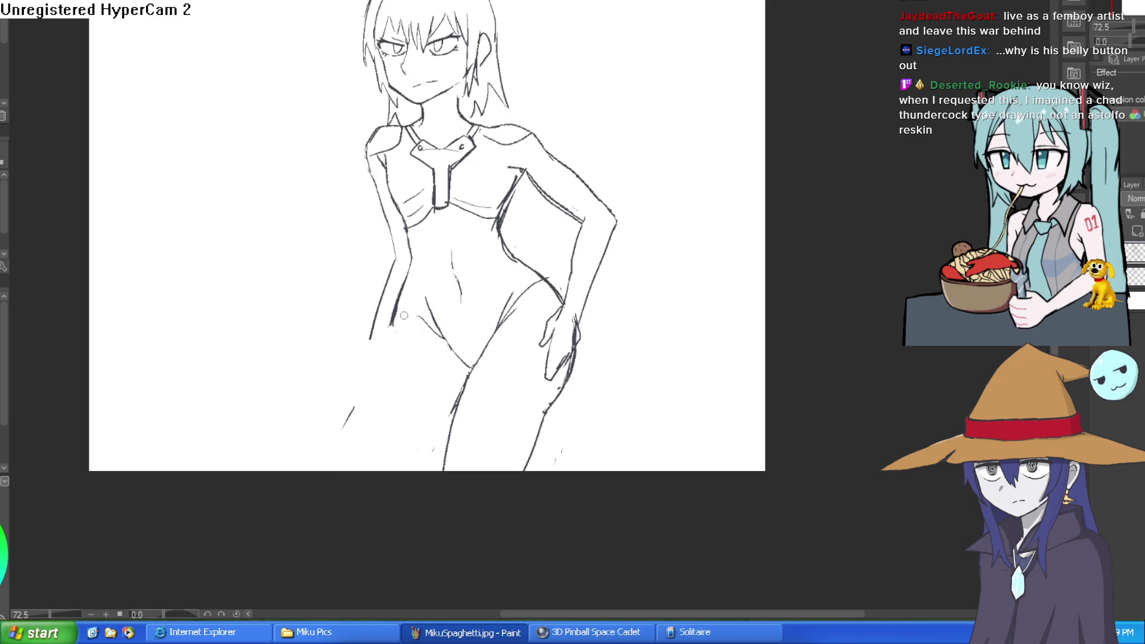
drag(388, 328, 416, 470)
key(ctrl+z)
drag(387, 334, 359, 459)
key(ctrl+z)
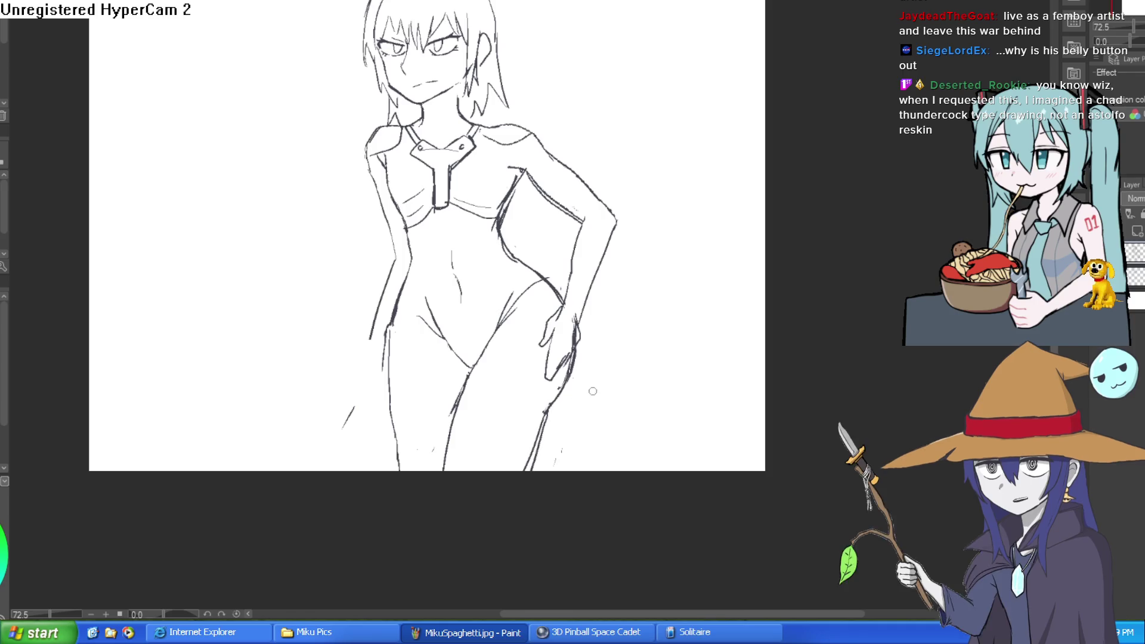
scroll(602, 378, down, 1)
mouse_move(603, 378)
mouse_down()
mouse_move(672, 328)
mouse_move(633, 335)
mouse_up()
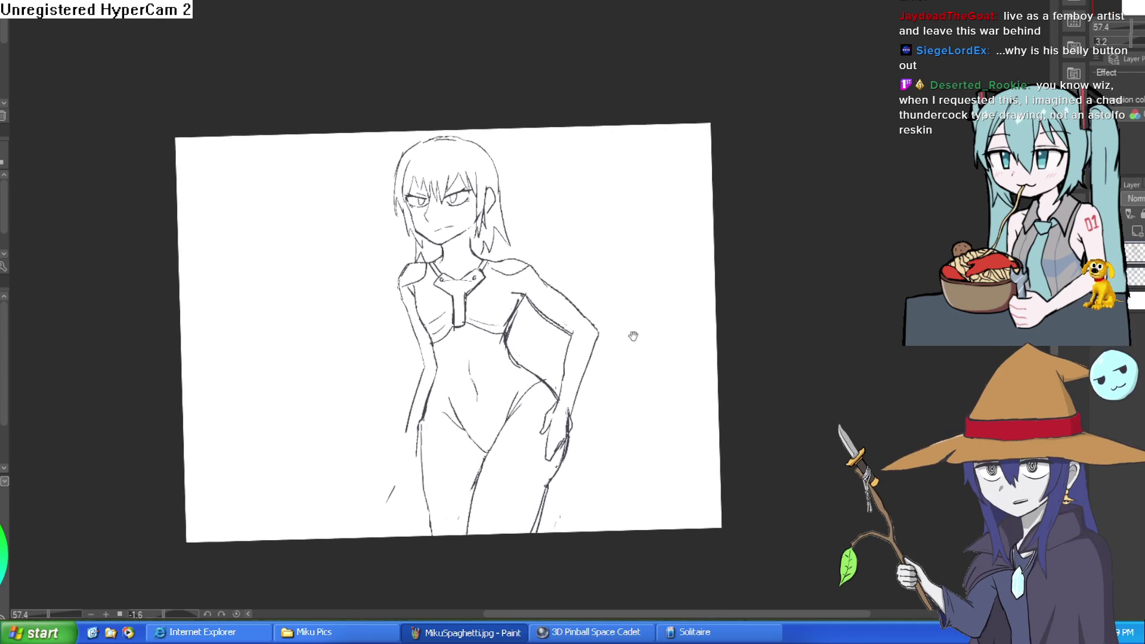
scroll(443, 366, up, 2)
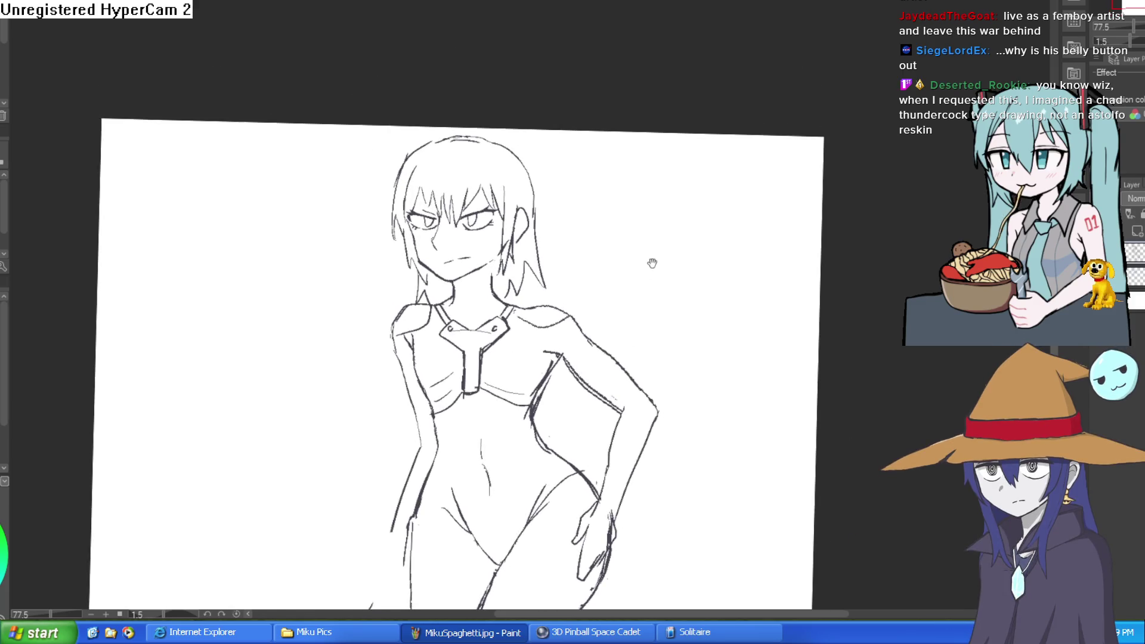
drag(651, 260, 697, 255)
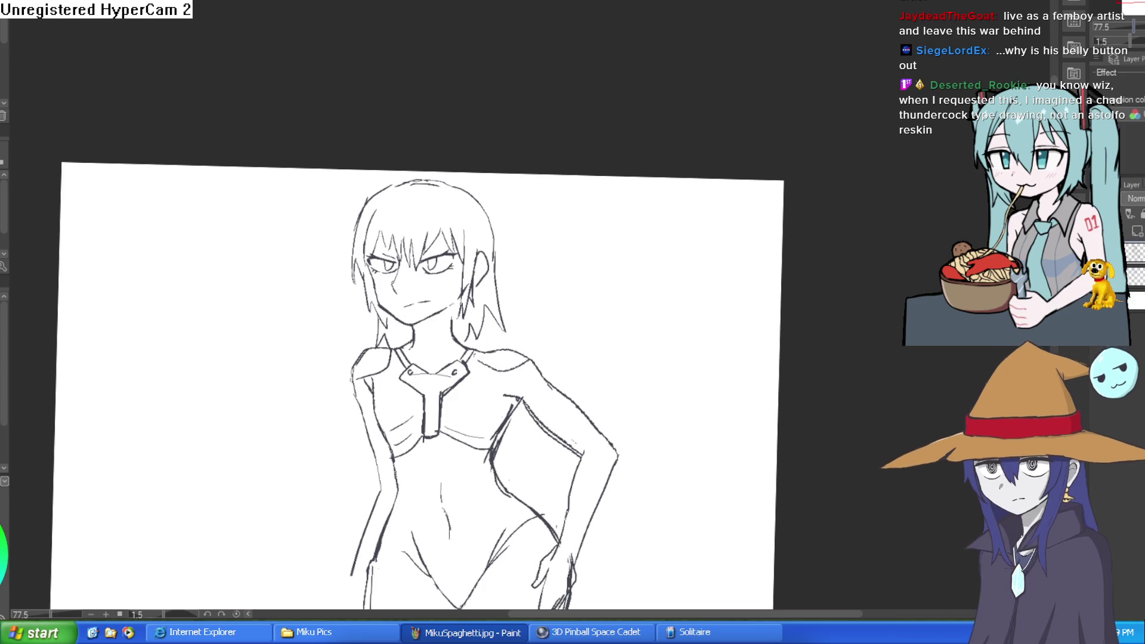
- Restroke the left leg outline to darken it
scroll(624, 302, down, 3)
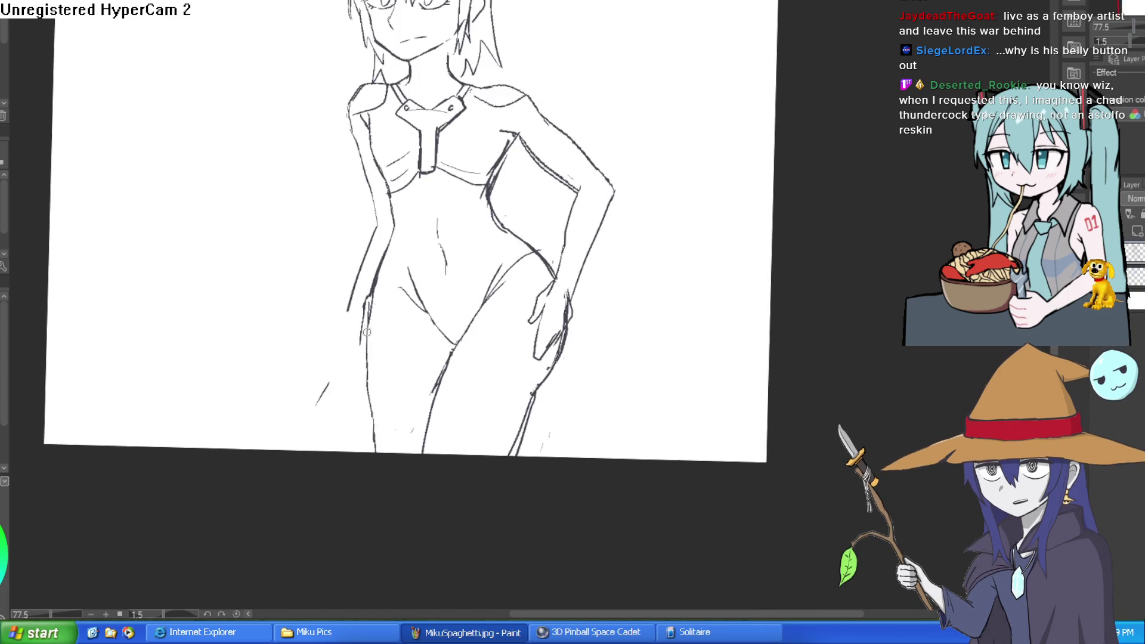
drag(370, 369, 376, 447)
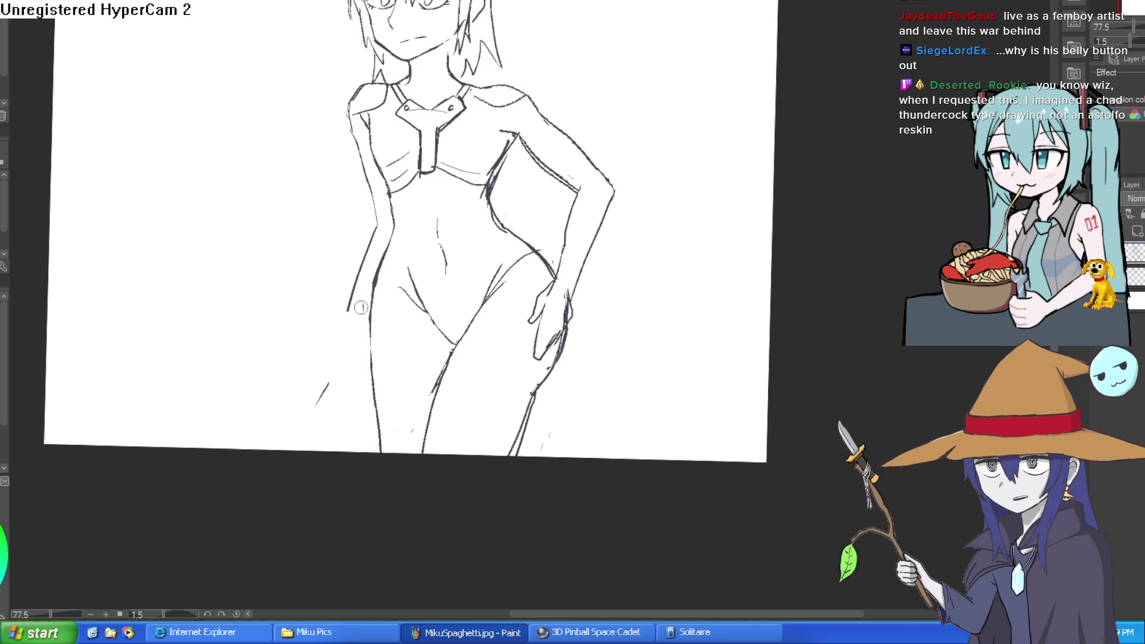
scroll(621, 259, down, 3)
scroll(620, 258, up, 3)
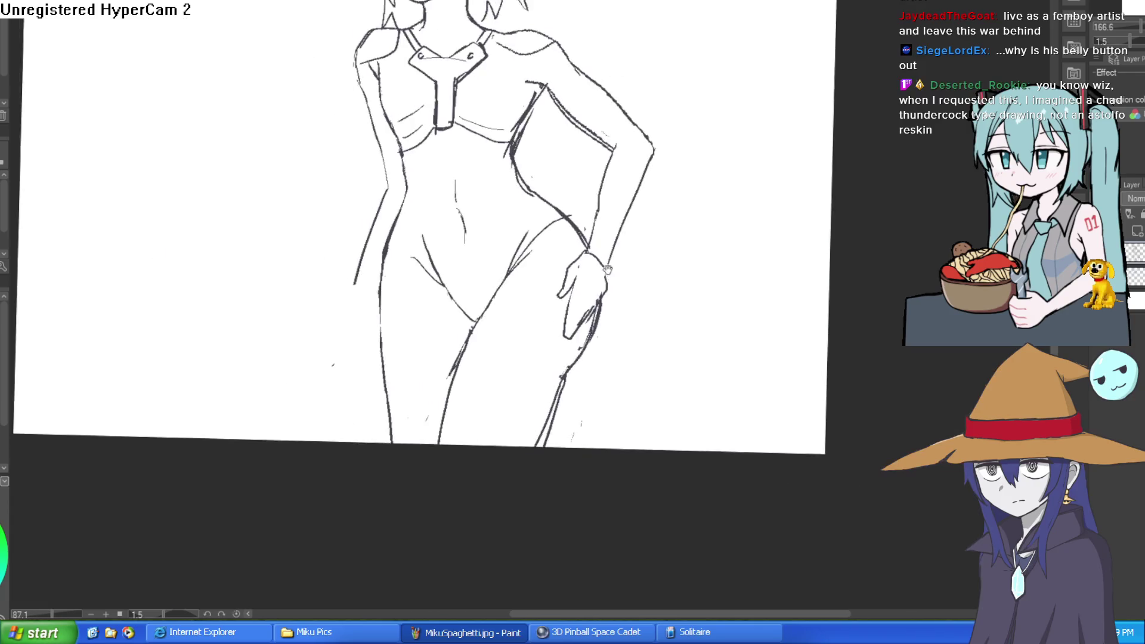
scroll(542, 286, down, 2)
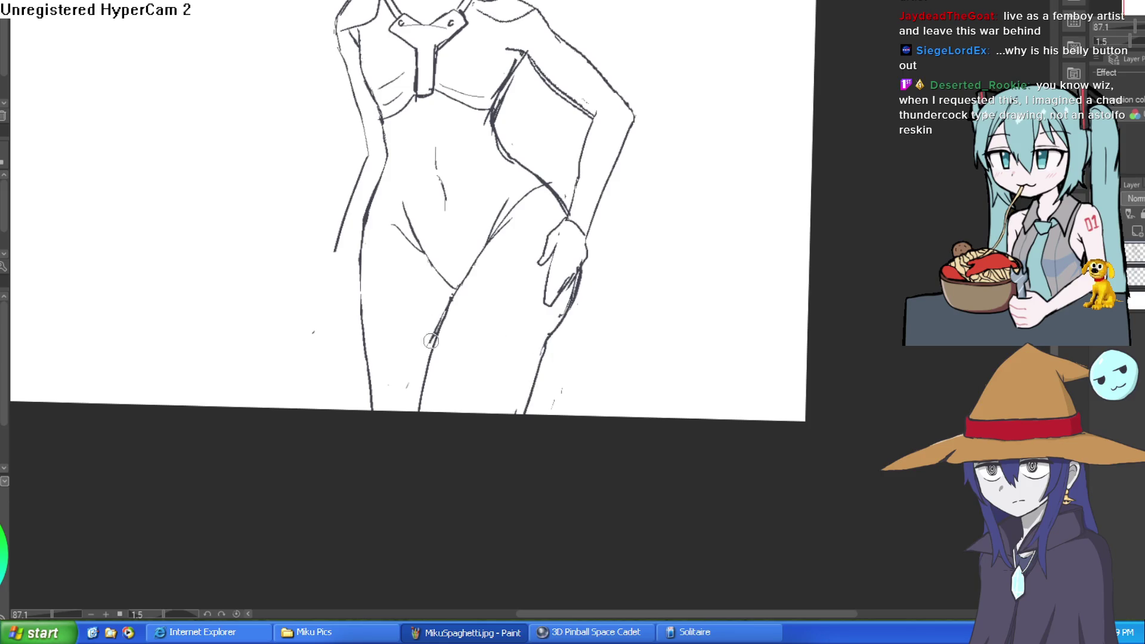
- Add short lines along the waist under the arm, undo a stray stroke, and level the view
drag(522, 270, 433, 125)
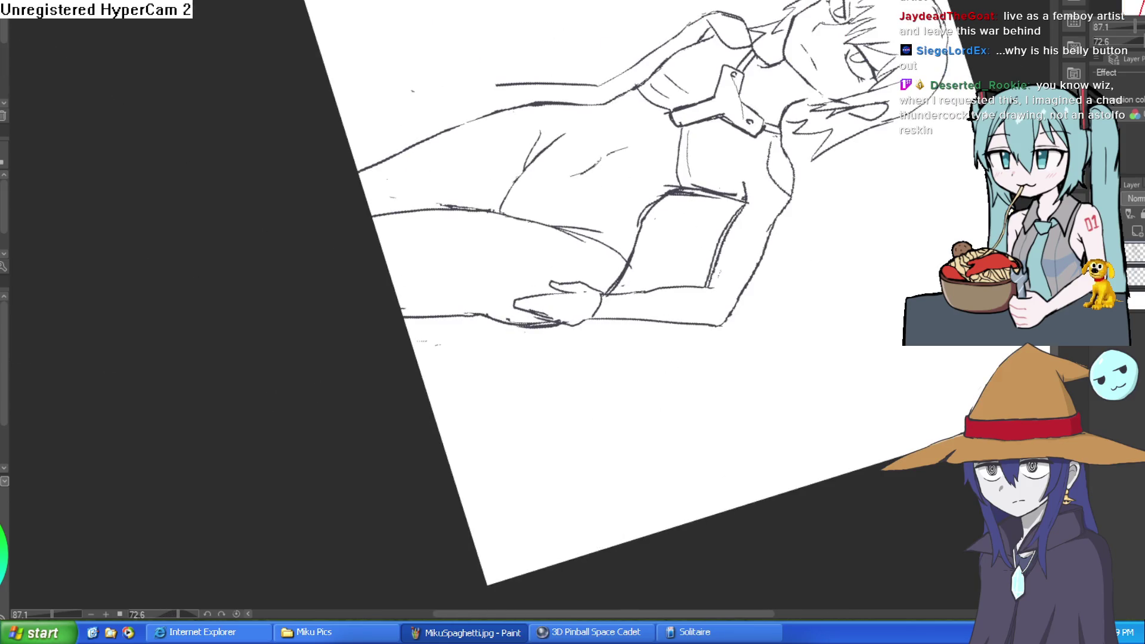
scroll(591, 181, up, 3)
drag(537, 239, 440, 219)
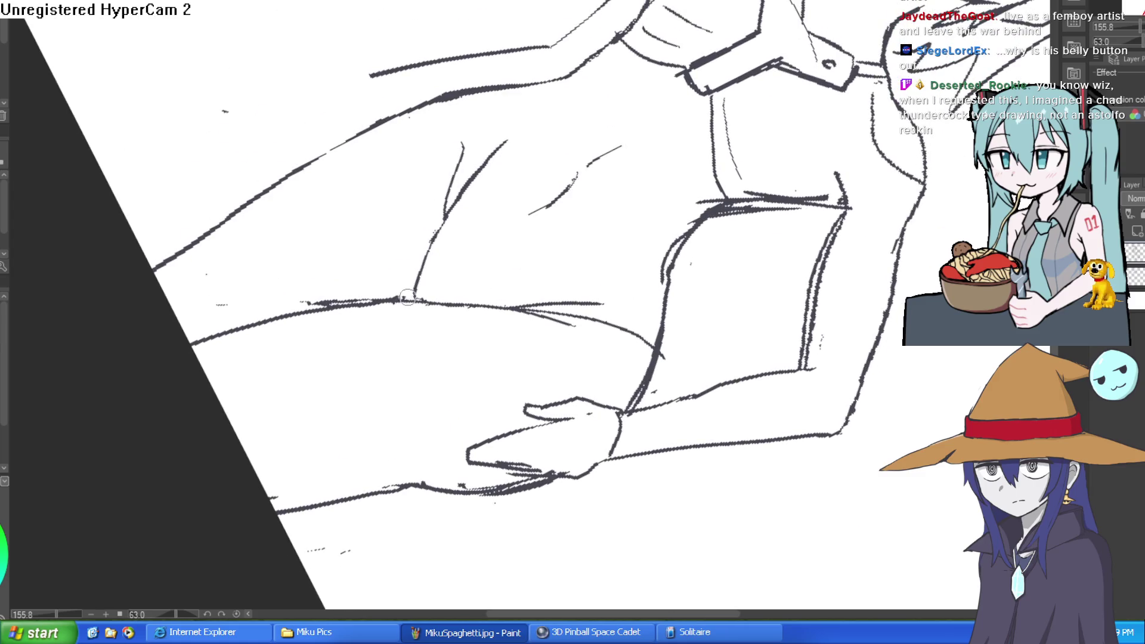
mouse_move(484, 142)
mouse_down()
mouse_move(460, 184)
mouse_move(459, 159)
mouse_up()
key(ctrl+z)
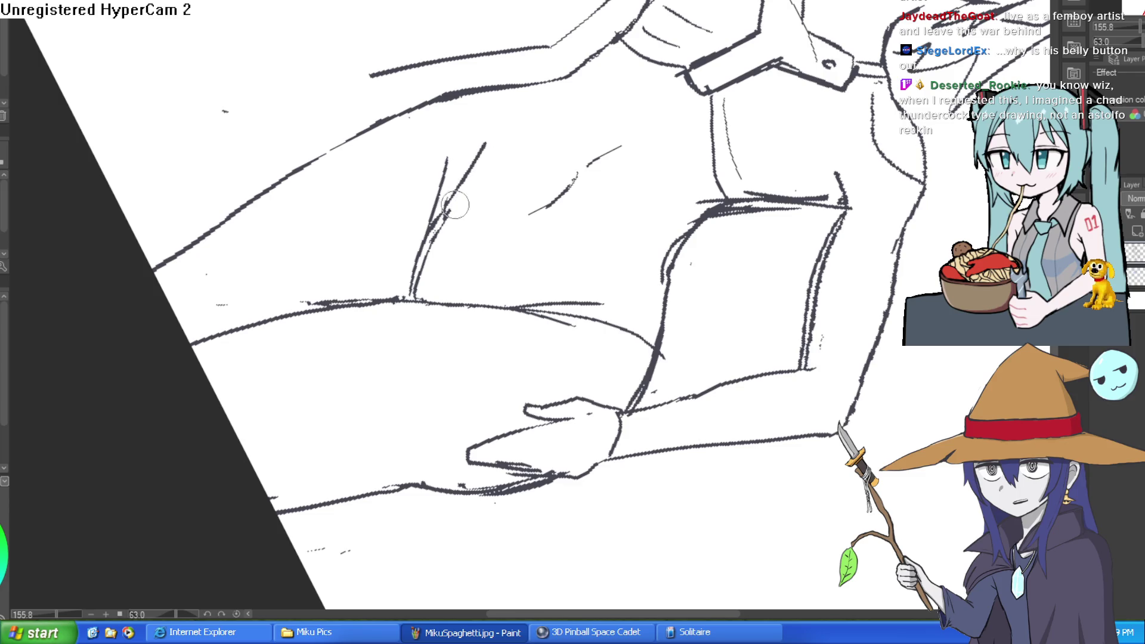
scroll(432, 242, down, 5)
mouse_move(432, 242)
mouse_down()
mouse_move(507, 203)
mouse_move(613, 174)
mouse_move(604, 149)
mouse_up()
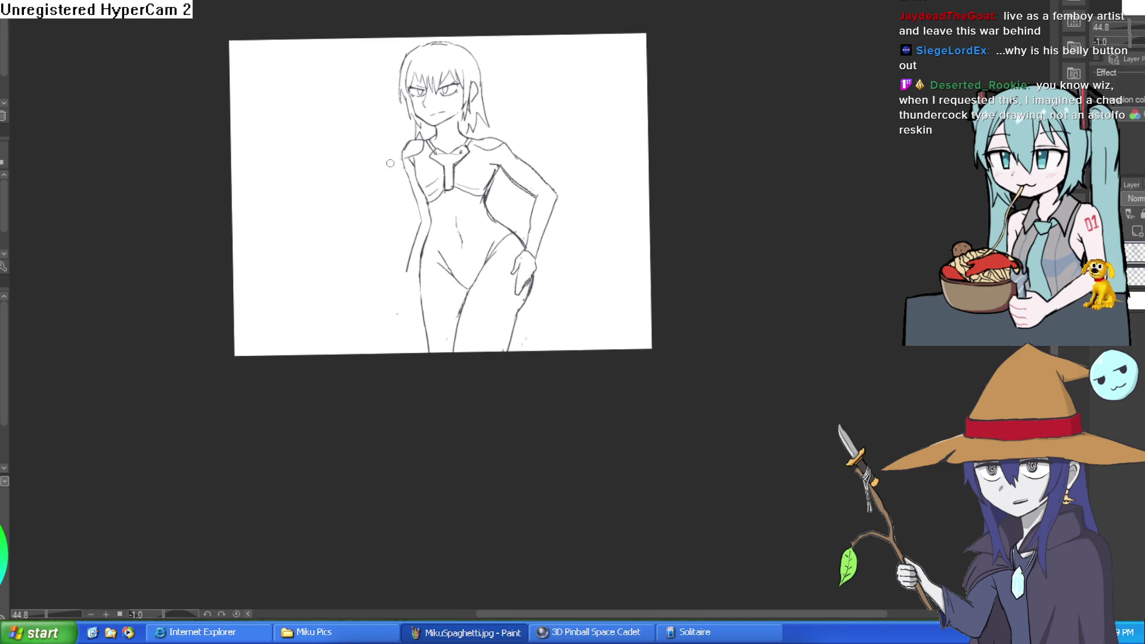
- Redraw the left thigh outline and erase the doubled lines on the left hip
scroll(471, 217, up, 5)
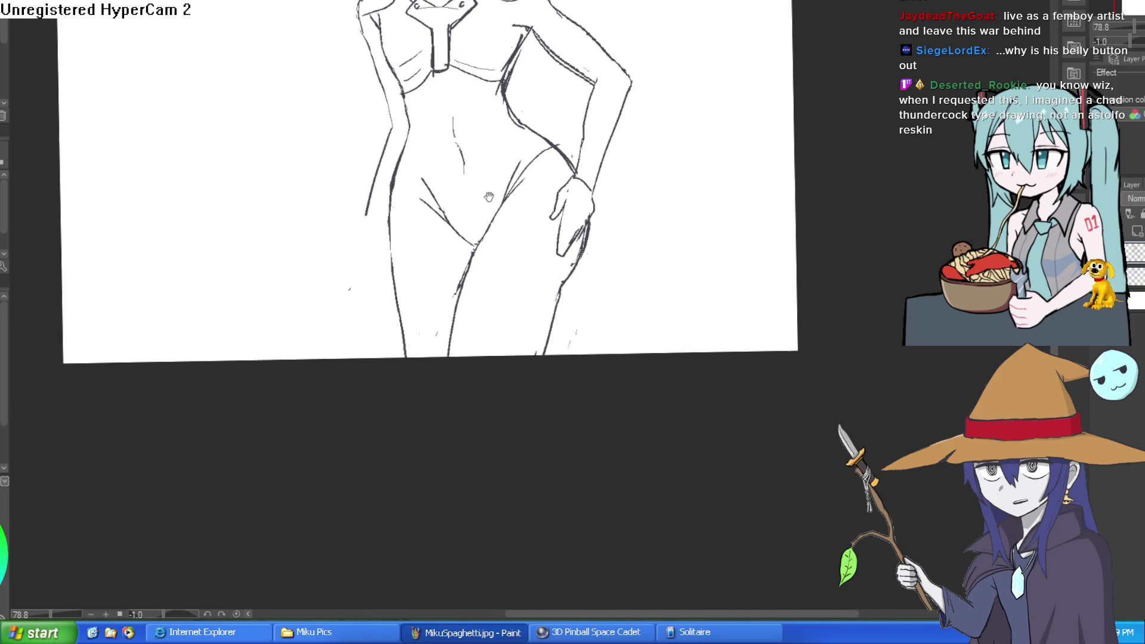
drag(556, 204, 548, 221)
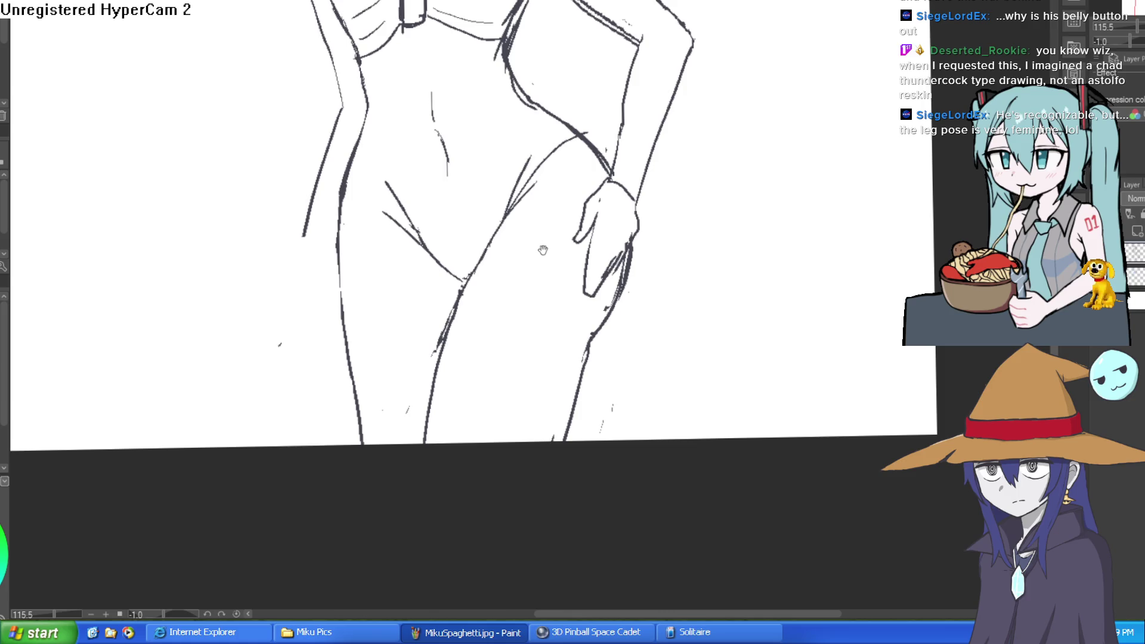
drag(535, 259, 513, 285)
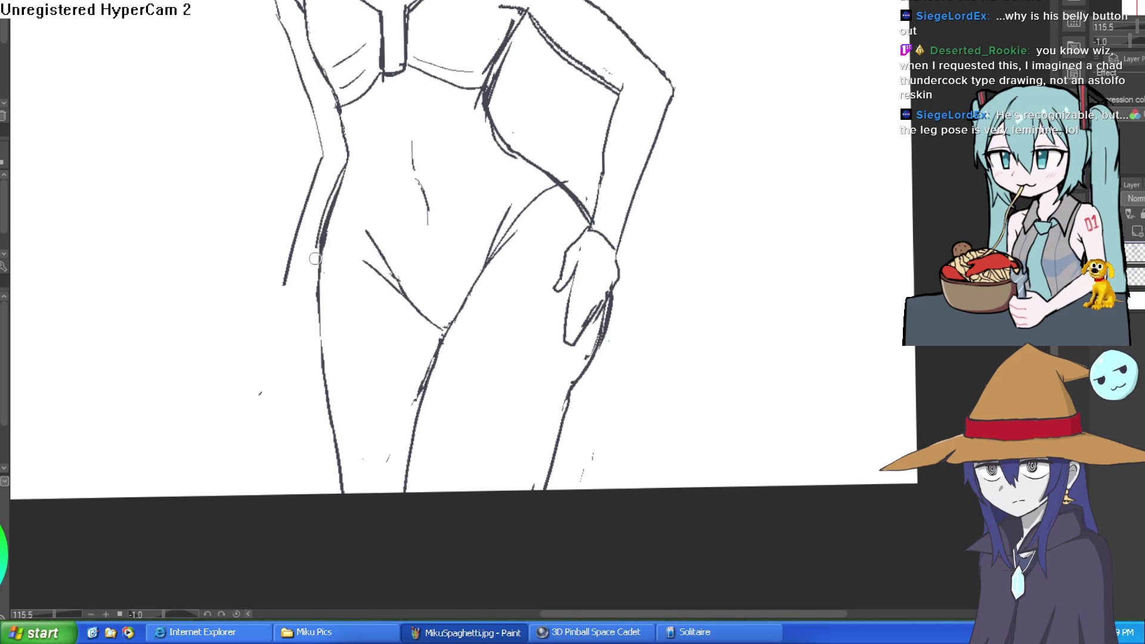
drag(315, 254, 332, 492)
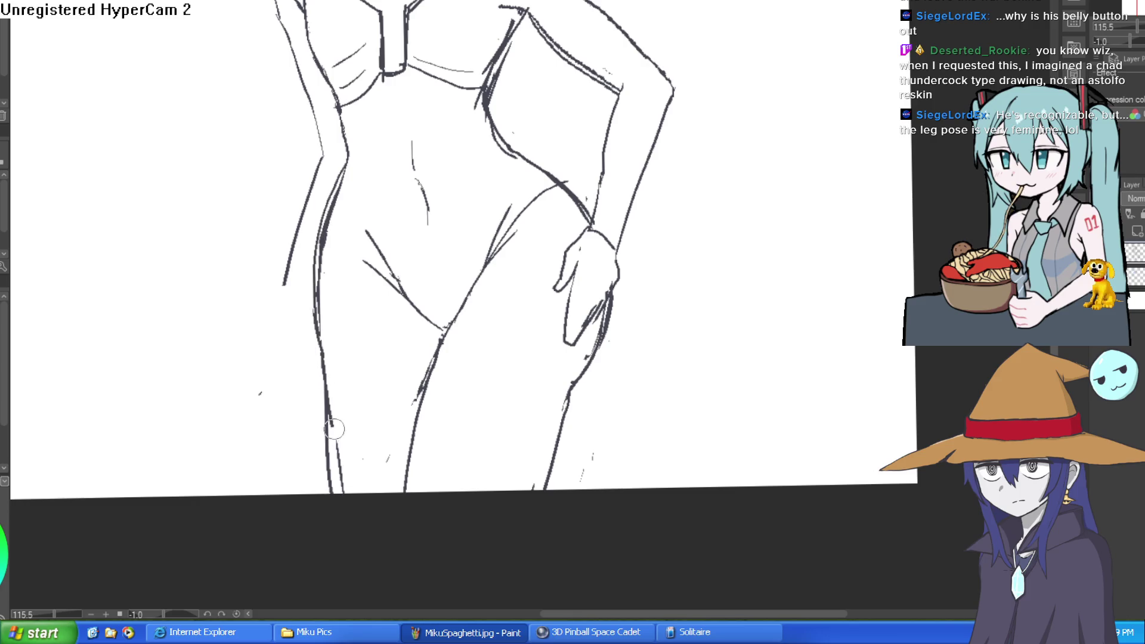
drag(318, 311, 338, 191)
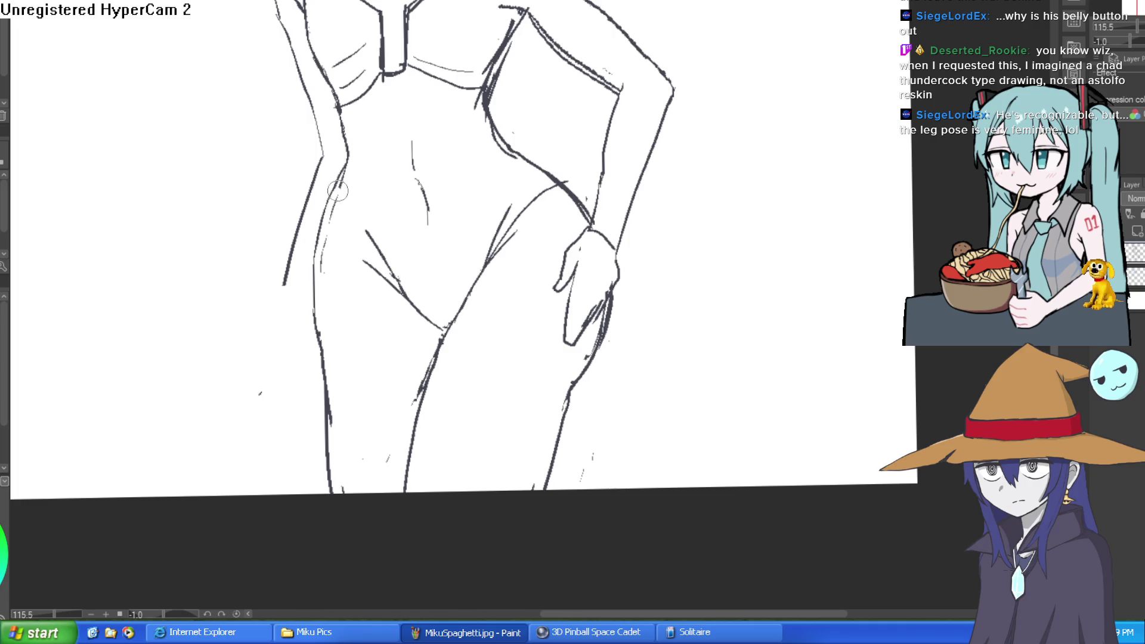
scroll(337, 236, down, 3)
- Trace the left leg contour more firmly and restroke the inner thigh line
drag(636, 171, 582, 314)
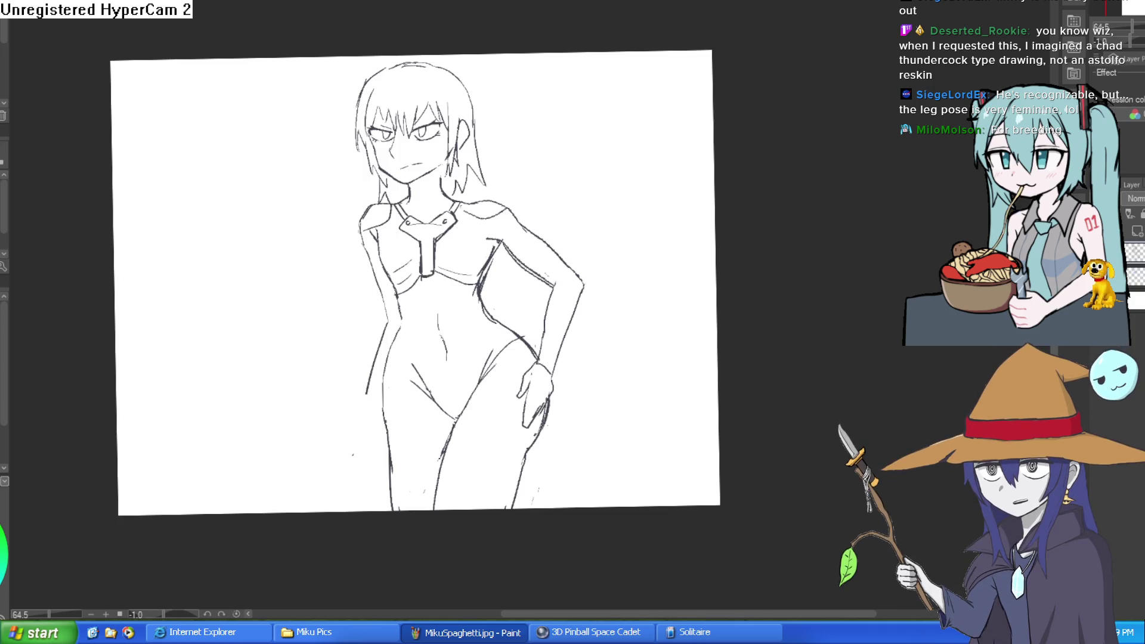
scroll(402, 339, up, 3)
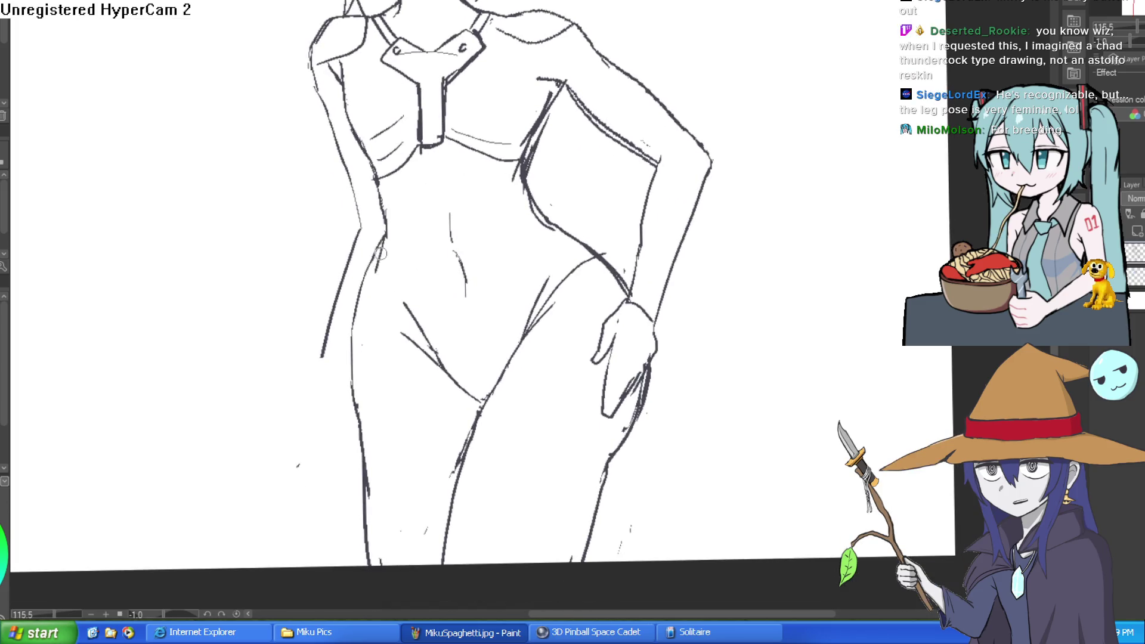
drag(365, 304, 362, 441)
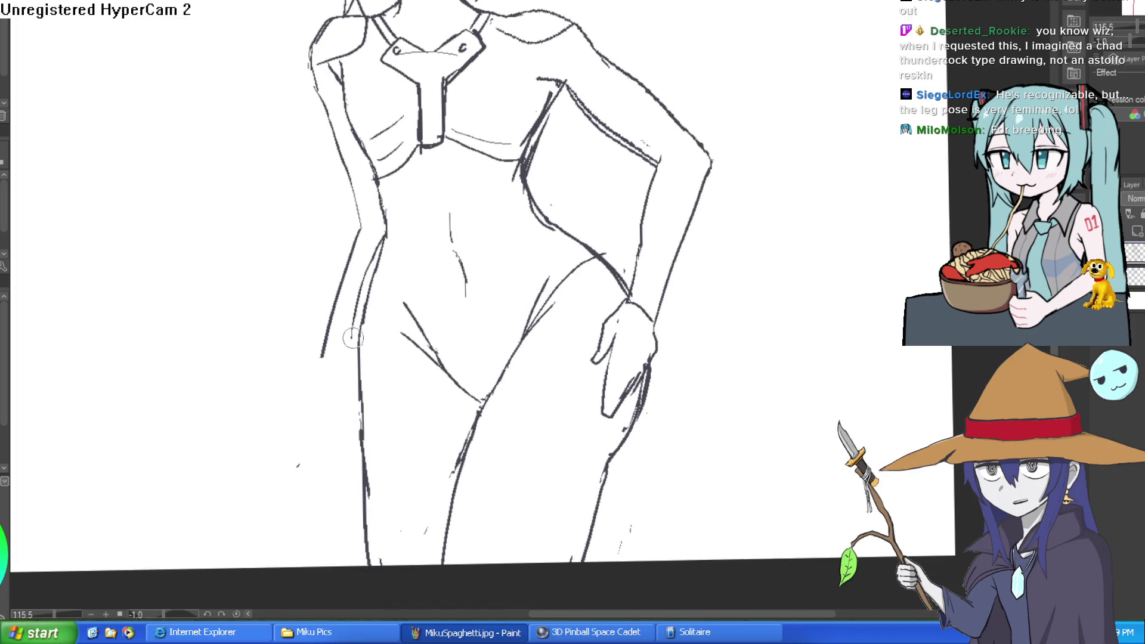
scroll(493, 314, down, 3)
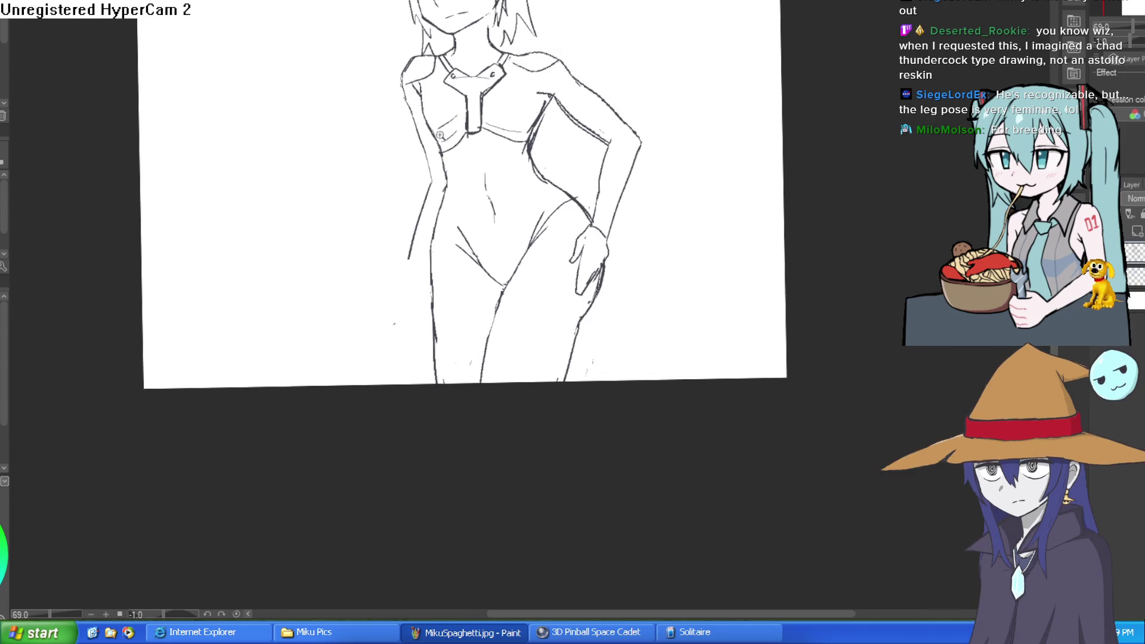
scroll(499, 292, up, 4)
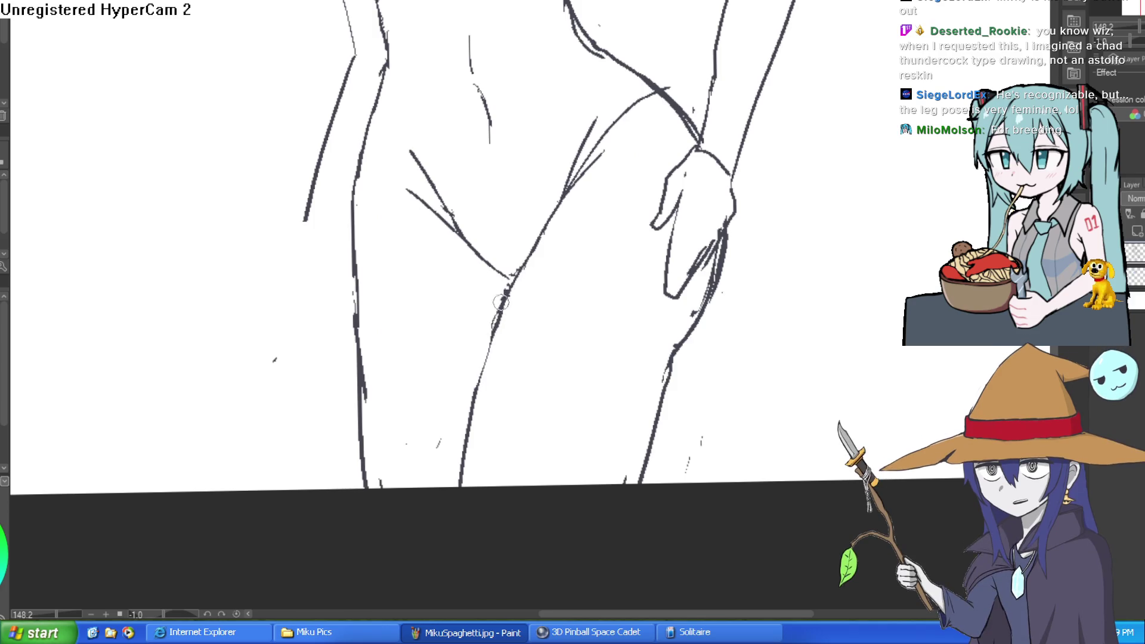
drag(501, 302, 466, 426)
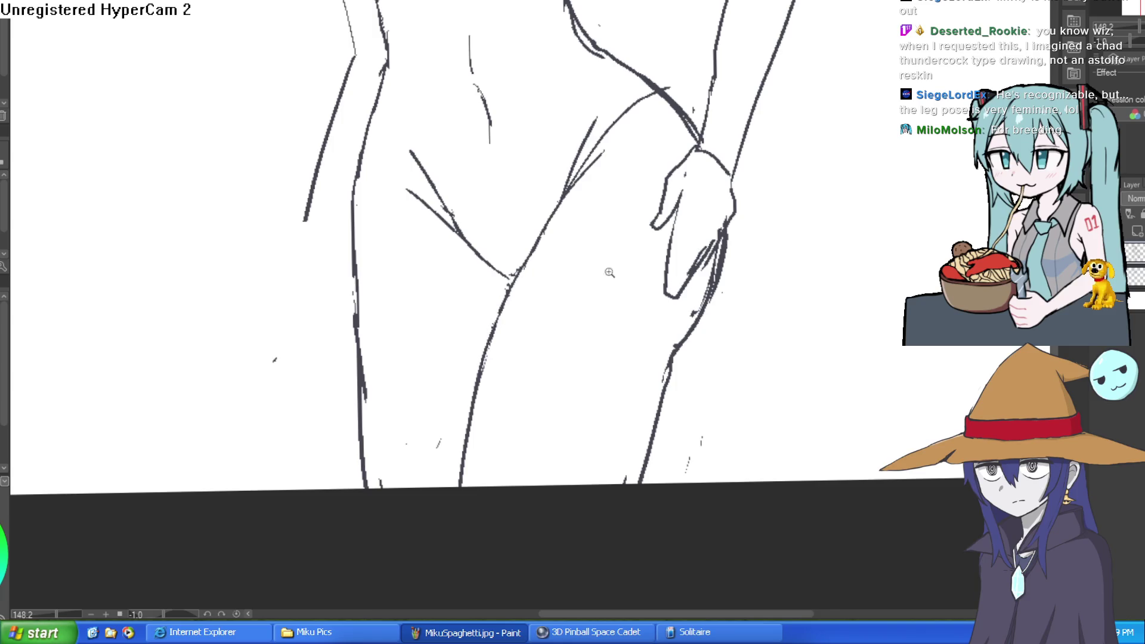
scroll(609, 272, down, 3)
scroll(610, 273, up, 3)
- Erase the leg line below the hand and the lower part of the other leg
drag(610, 273, 584, 334)
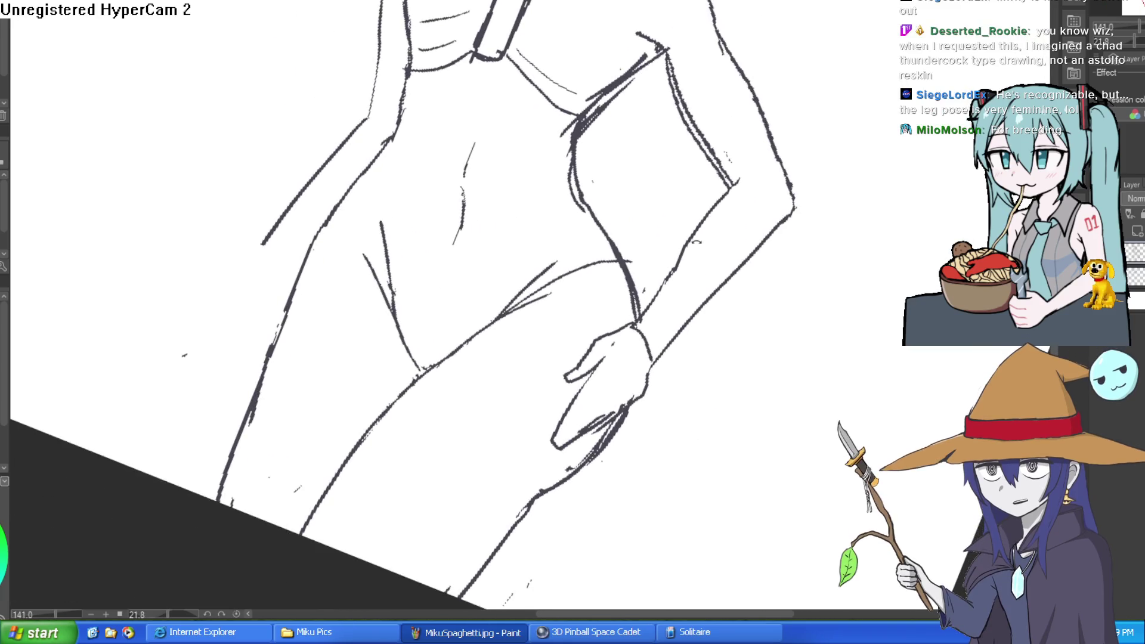
scroll(695, 239, up, 3)
mouse_move(695, 239)
mouse_down()
mouse_move(737, 248)
mouse_move(639, 147)
mouse_up()
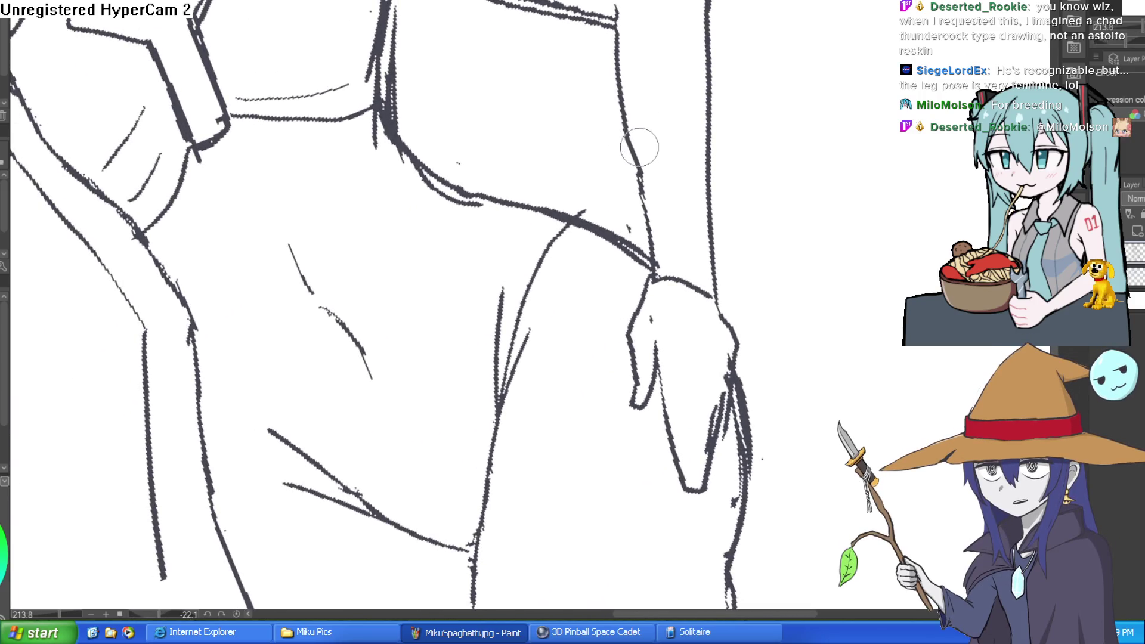
scroll(640, 148, down, 5)
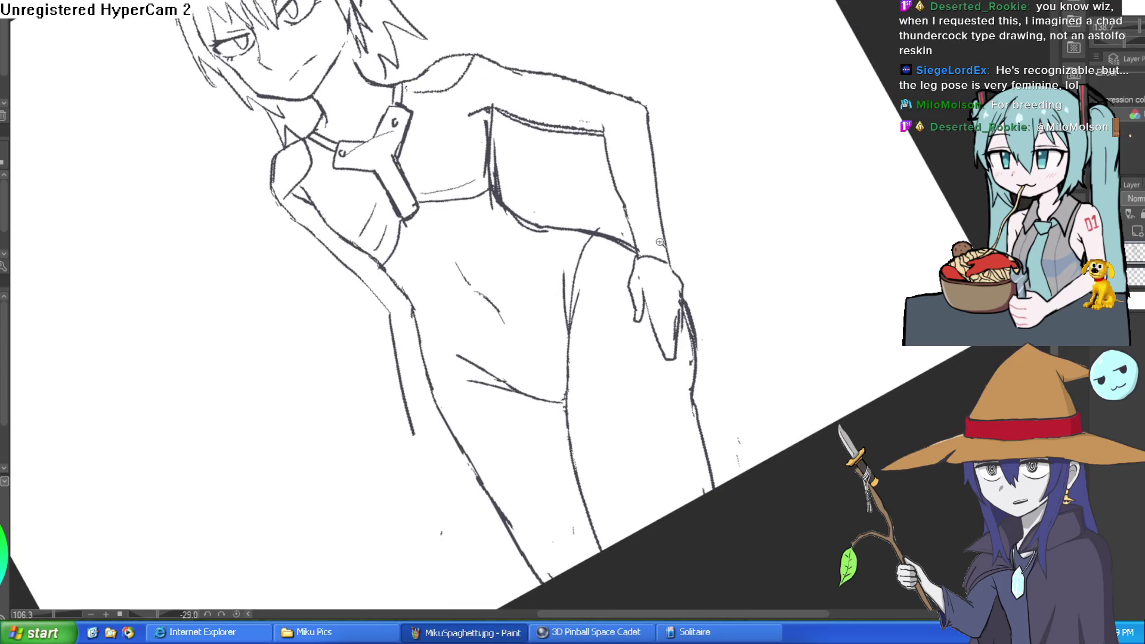
mouse_move(685, 233)
mouse_down()
mouse_move(736, 298)
mouse_move(708, 263)
mouse_move(686, 293)
mouse_move(360, 283)
mouse_move(337, 327)
mouse_move(334, 505)
mouse_up()
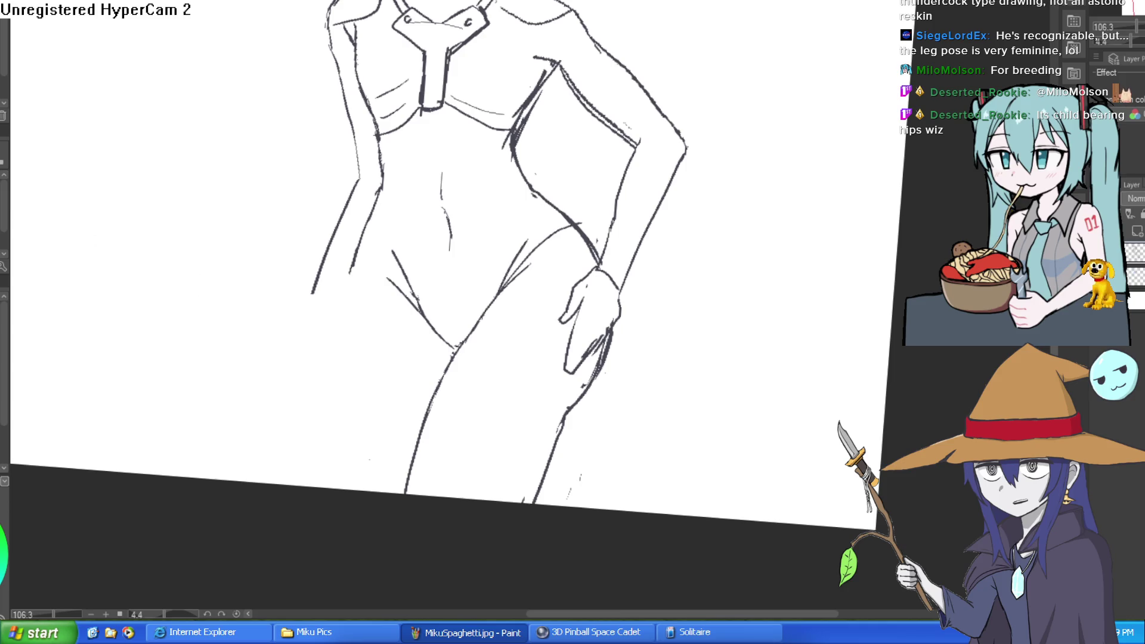
scroll(629, 303, down, 2)
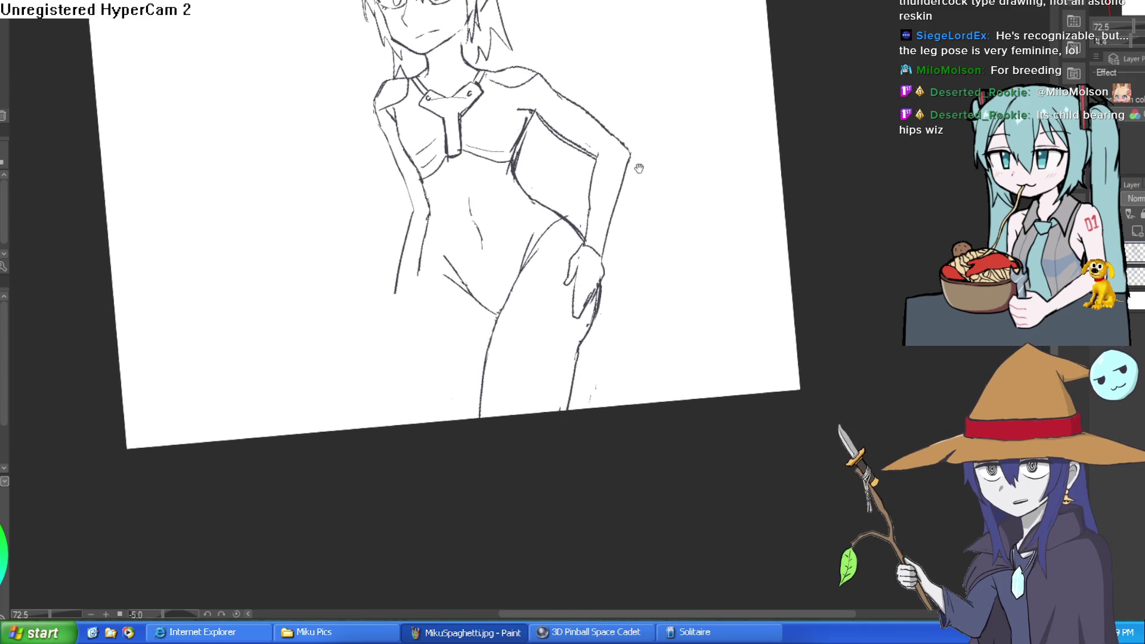
scroll(628, 303, up, 3)
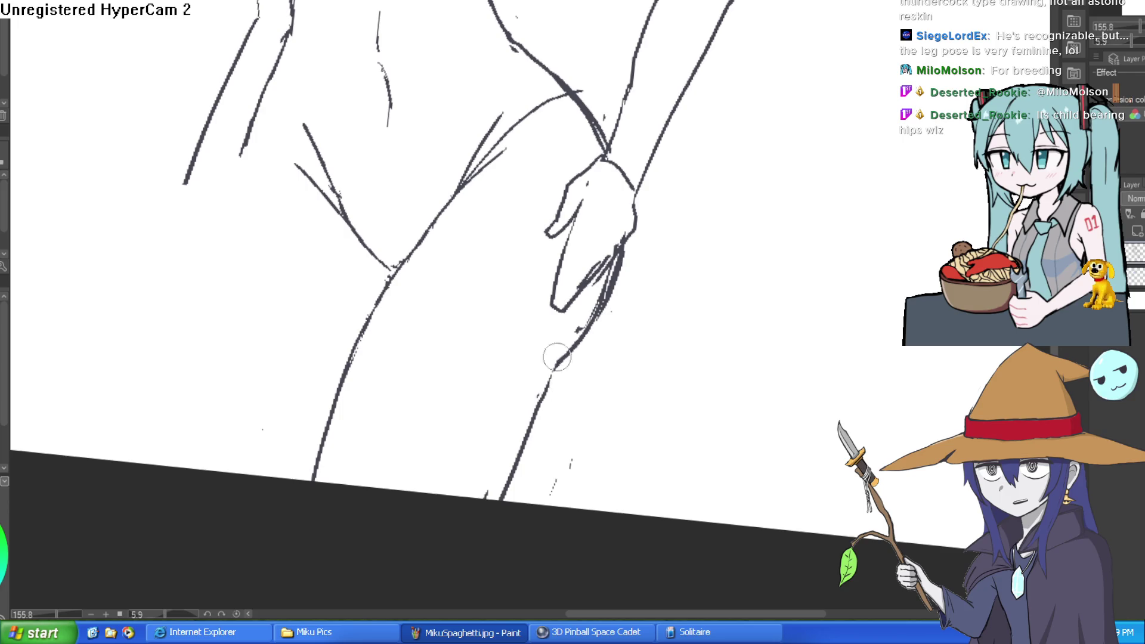
drag(544, 388, 522, 452)
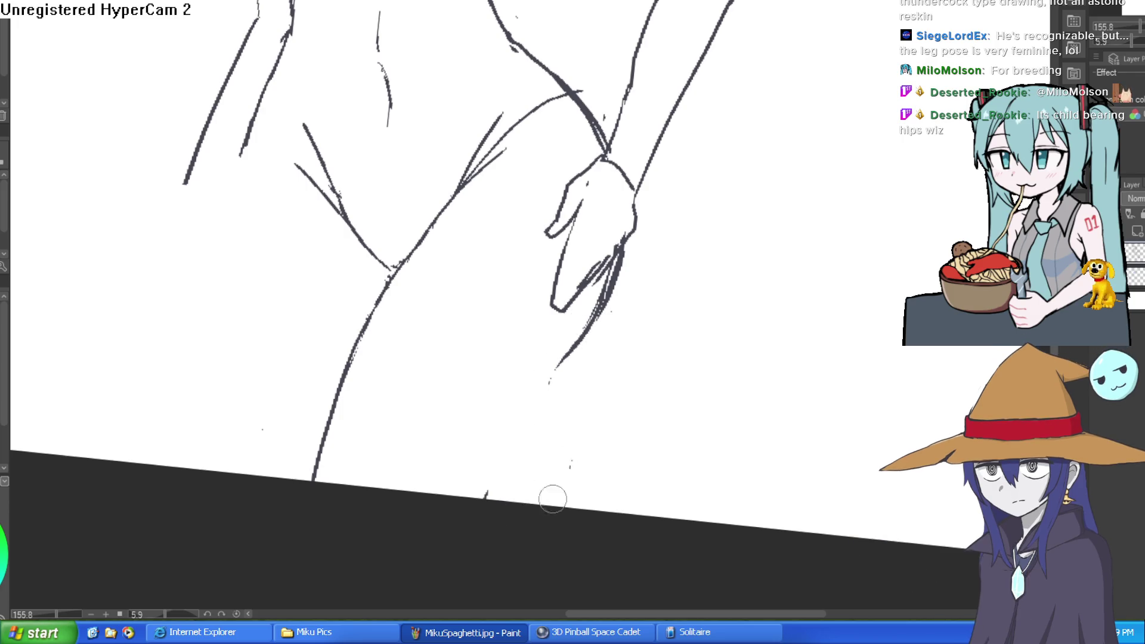
mouse_move(327, 478)
mouse_down()
mouse_move(316, 471)
mouse_move(392, 282)
mouse_move(366, 324)
mouse_move(318, 471)
mouse_up()
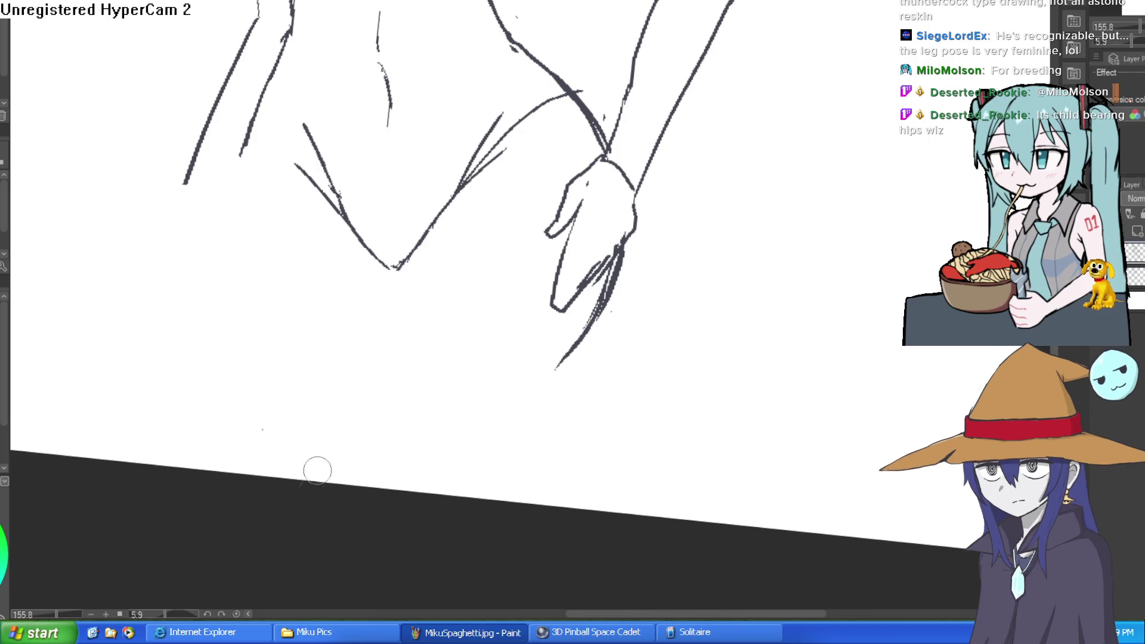